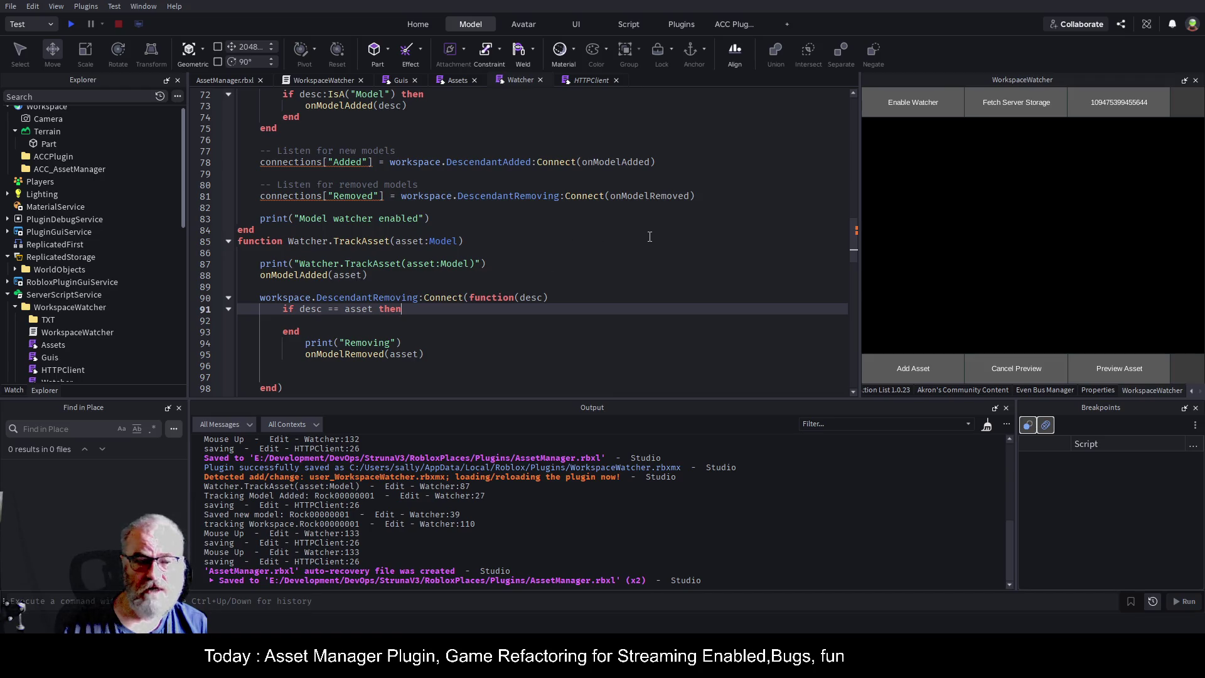
- Move the Removing print and onModelRemoved(asset) lines into the if desc == asset block, remove blank lines, and save
double_click(526, 297)
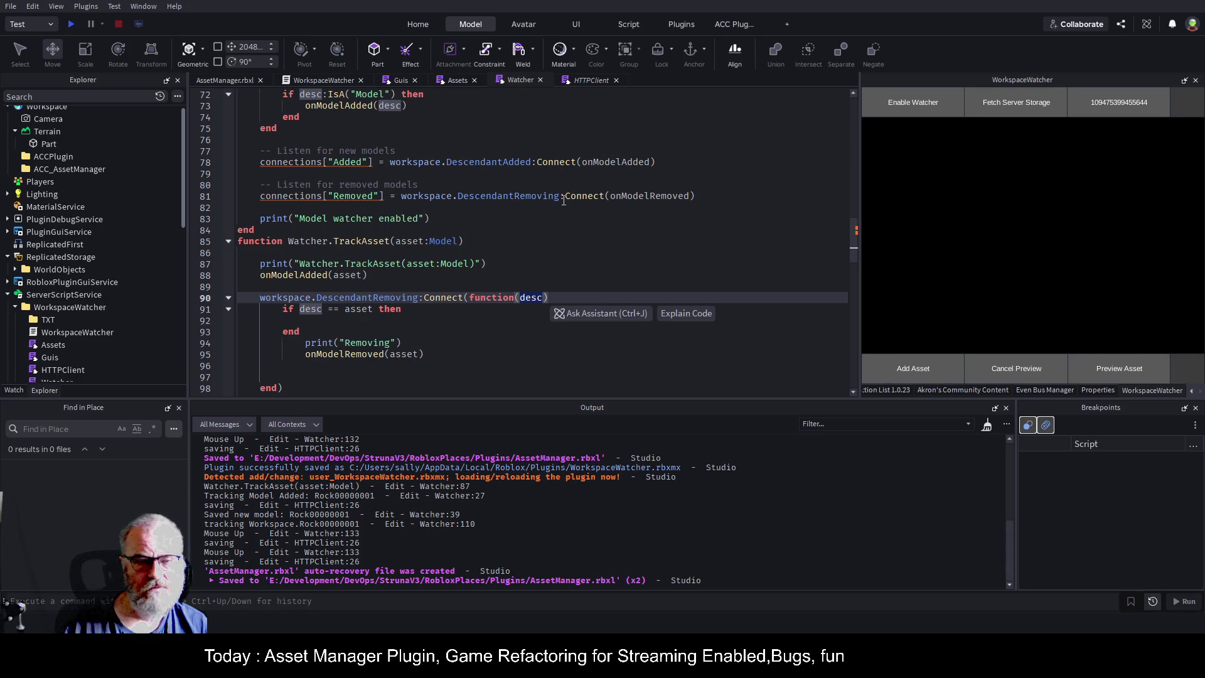
key("Right")
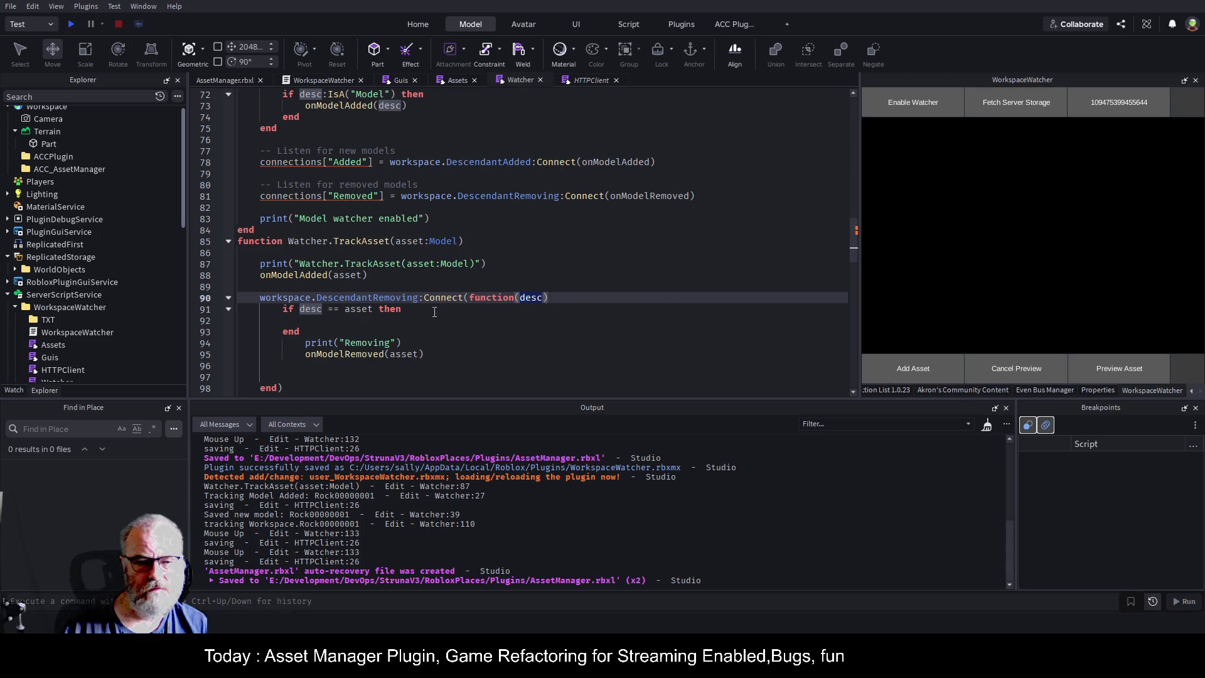
left_click(434, 312)
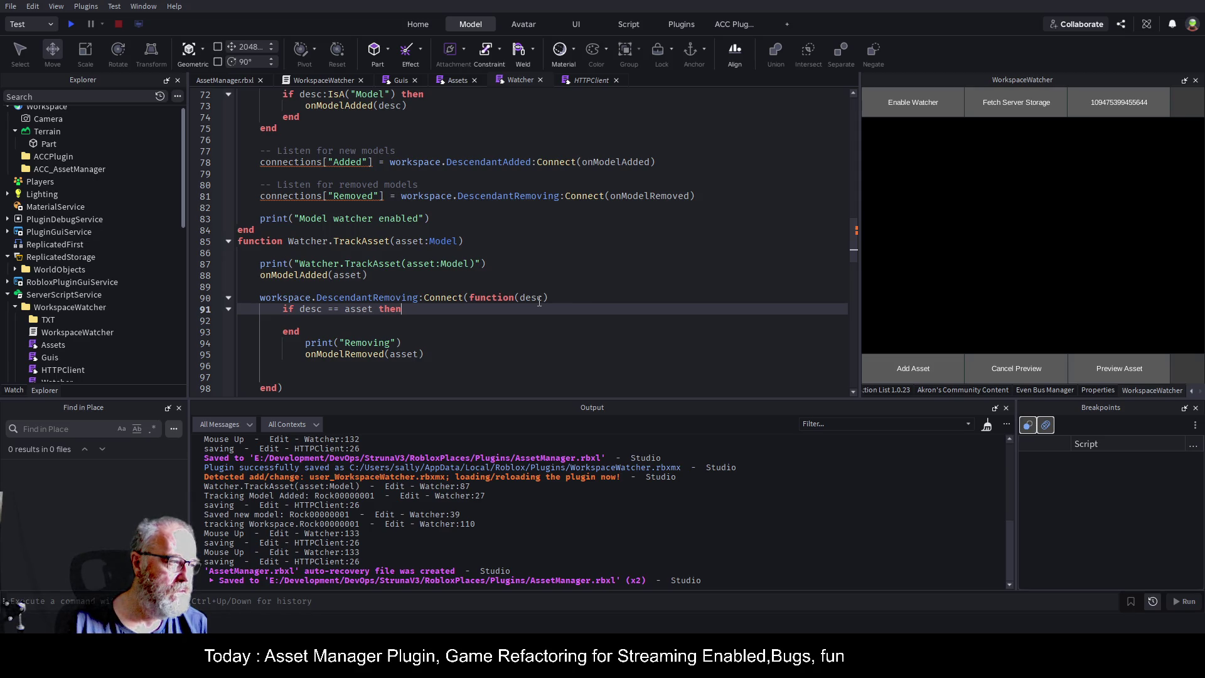
key("Down")
key("Down")
key("Down")
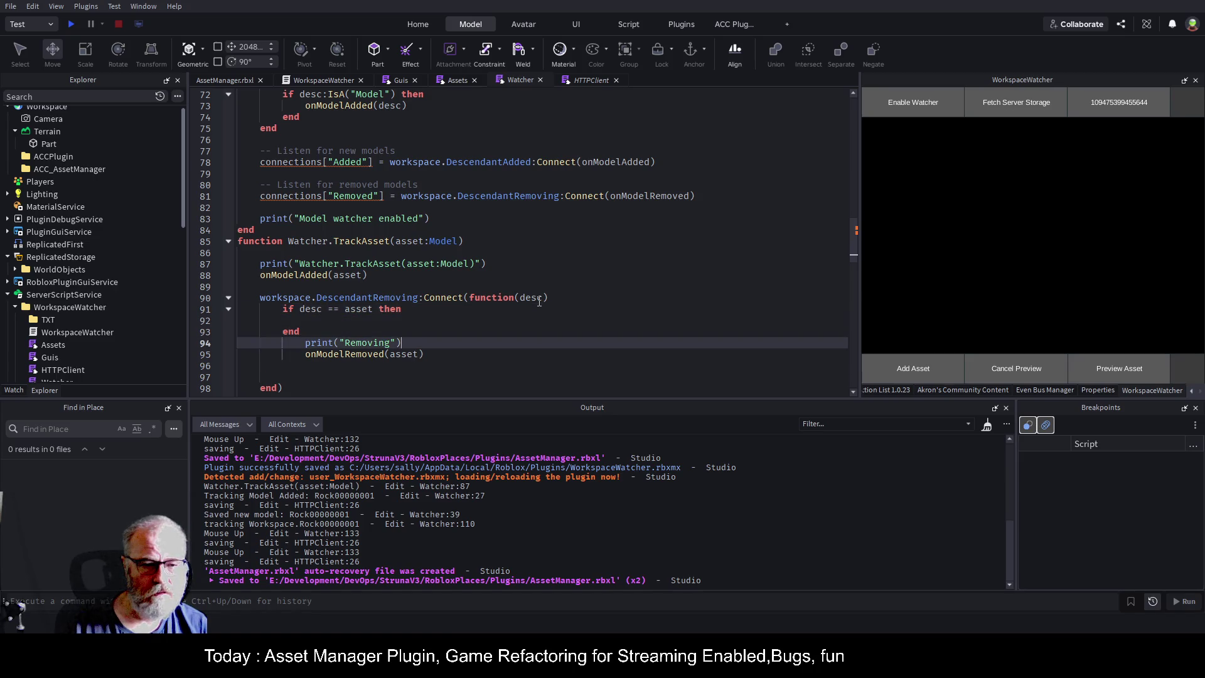
key("Home")
key("shift+Down")
key("shift+Down")
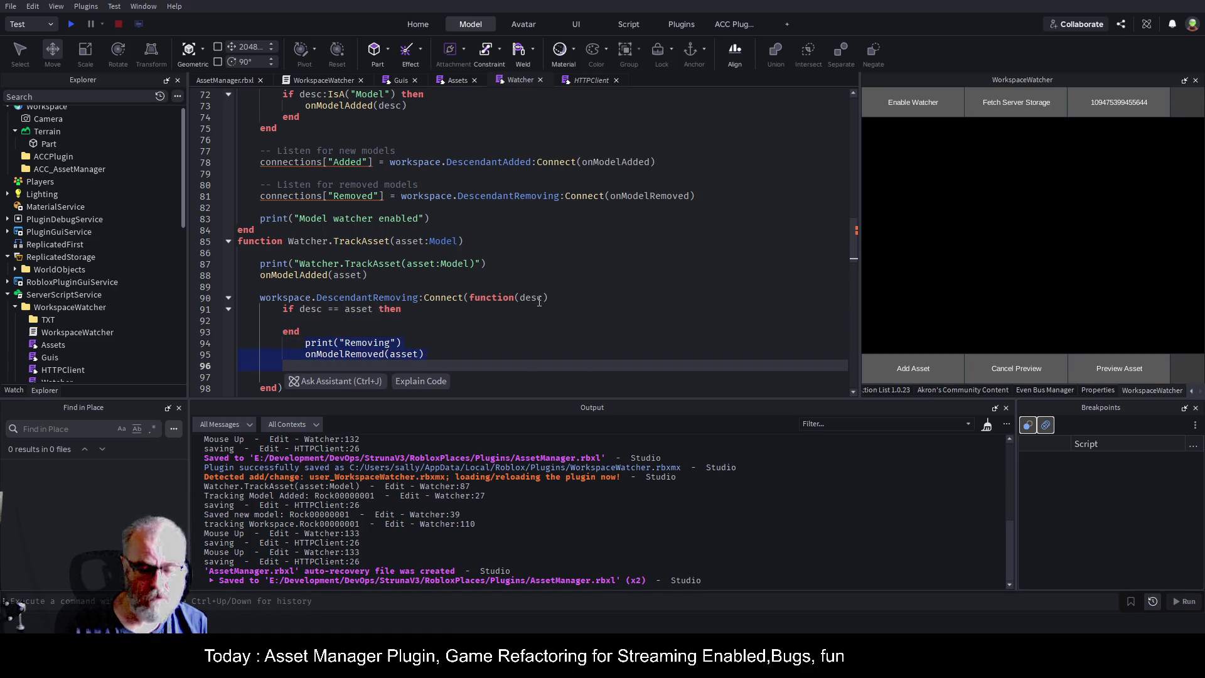
key("alt+Up")
key("alt+Up")
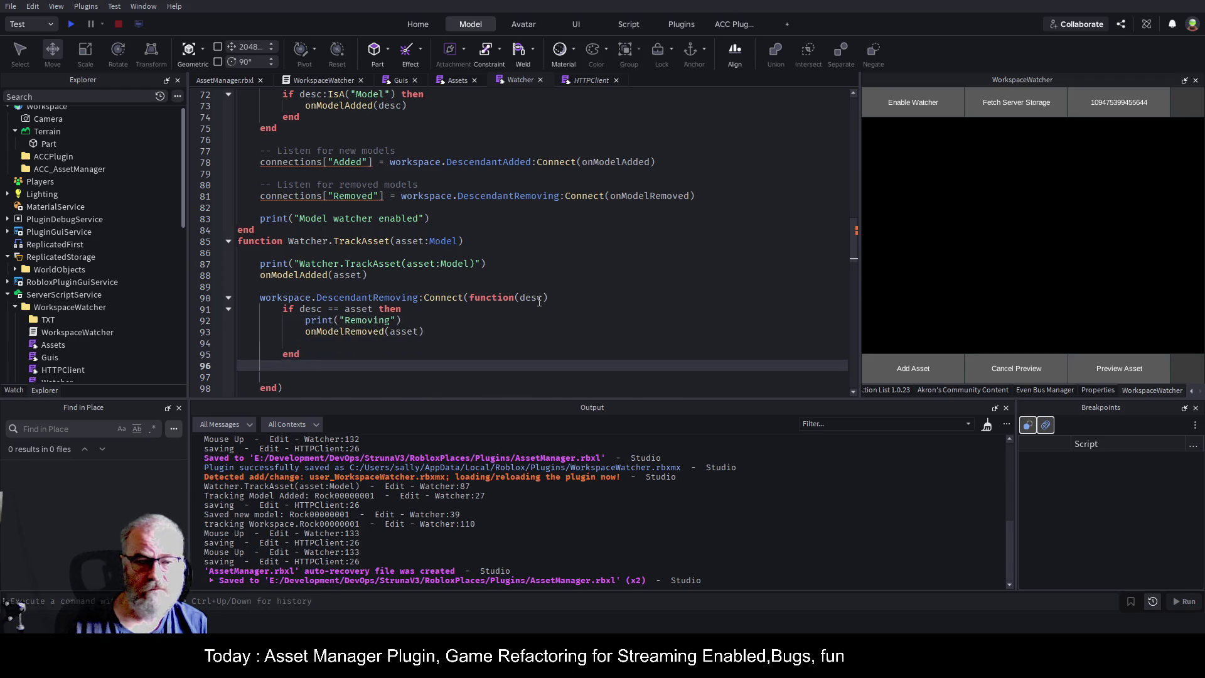
key("Delete")
key("Delete")
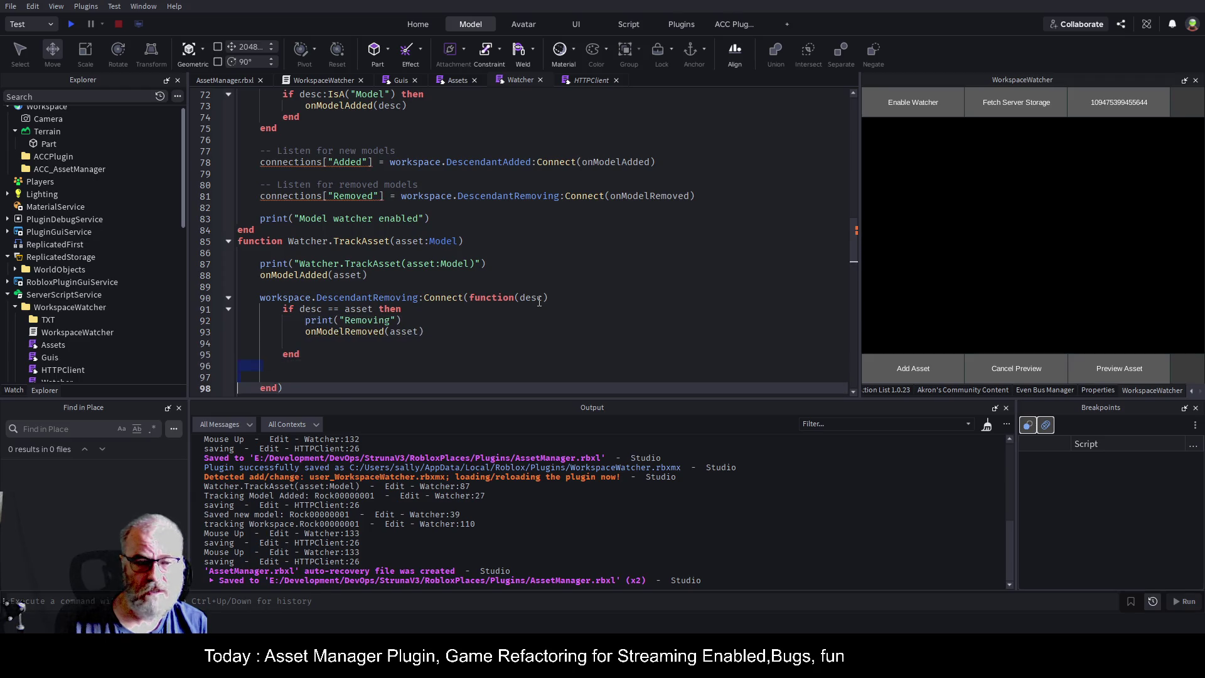
key("Up")
key("Up")
key("Up")
key("ctrl+s")
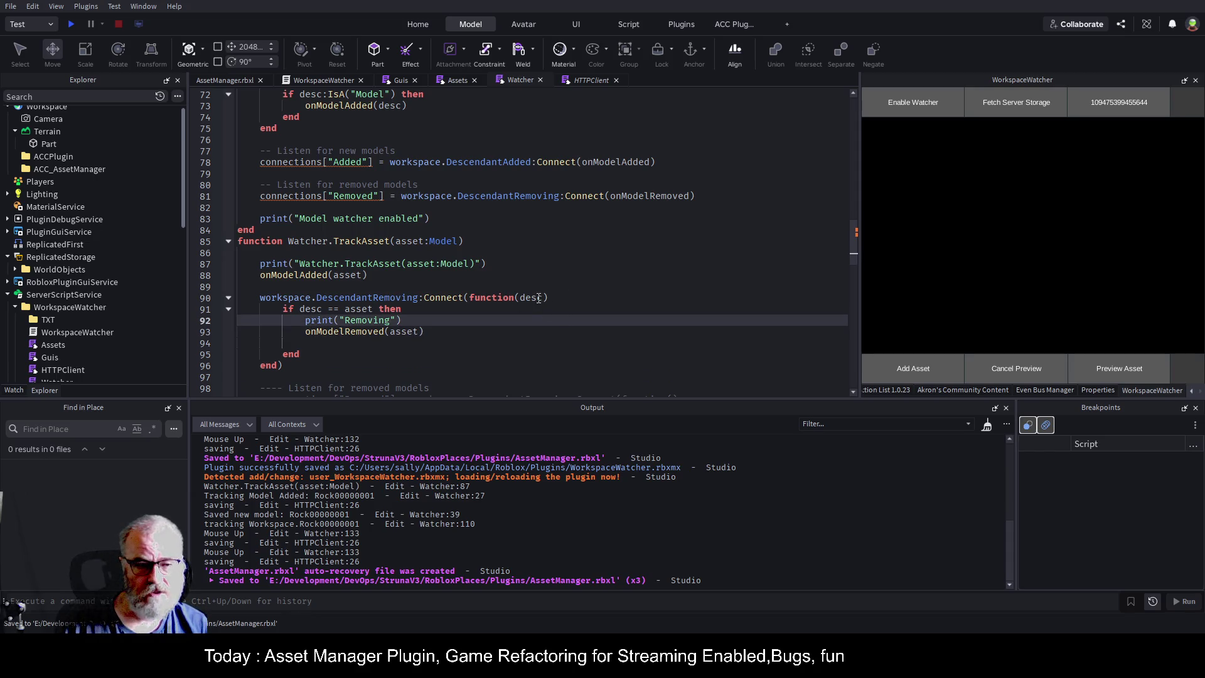
- Review the desc and asset references and the Connect call in TrackAsset
left_click(539, 298)
double_click(369, 308)
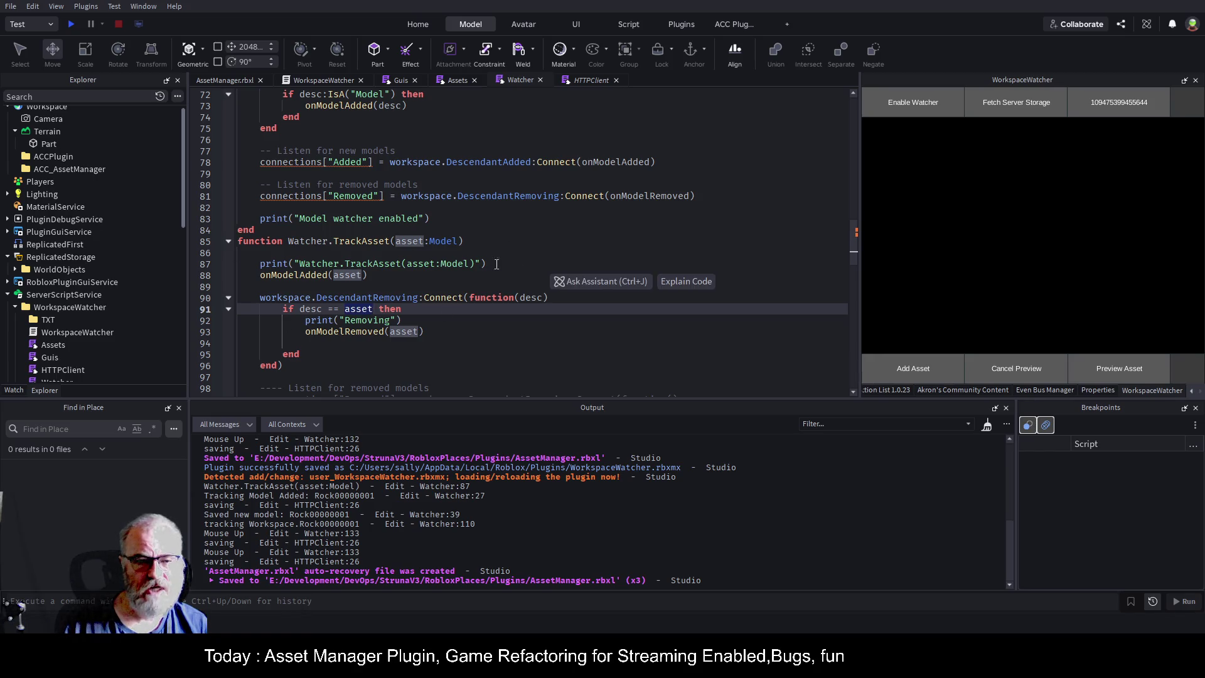
left_click(473, 319)
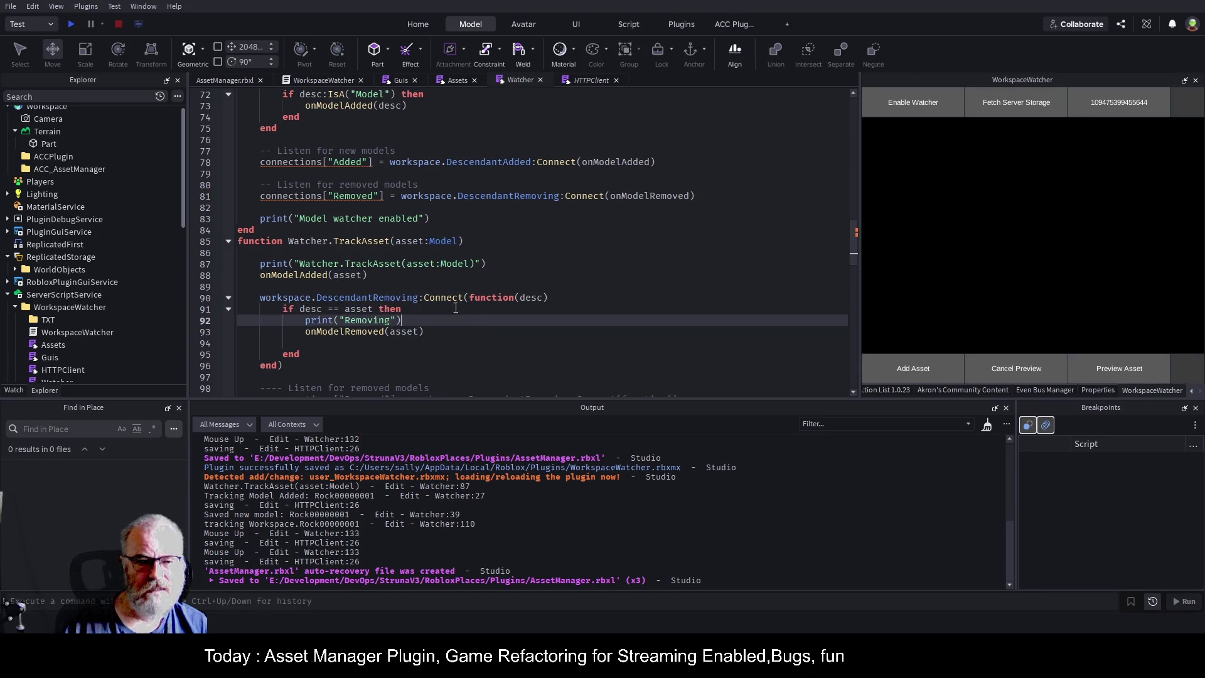
left_click(462, 300)
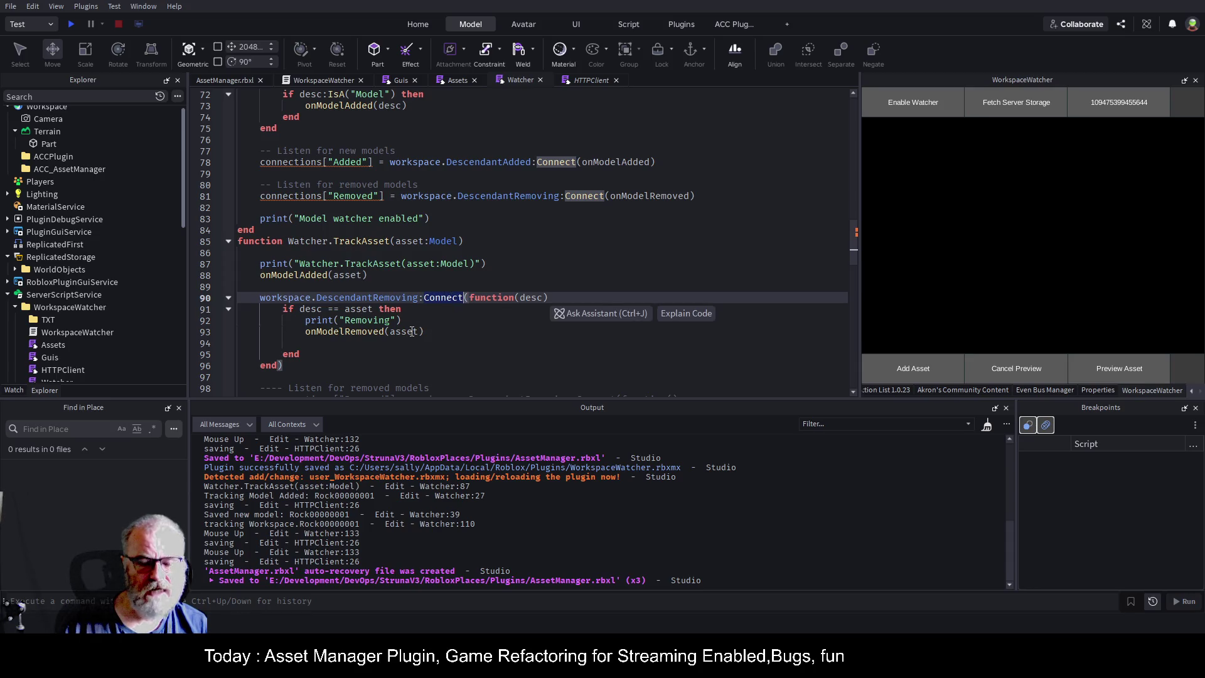
left_click(454, 331)
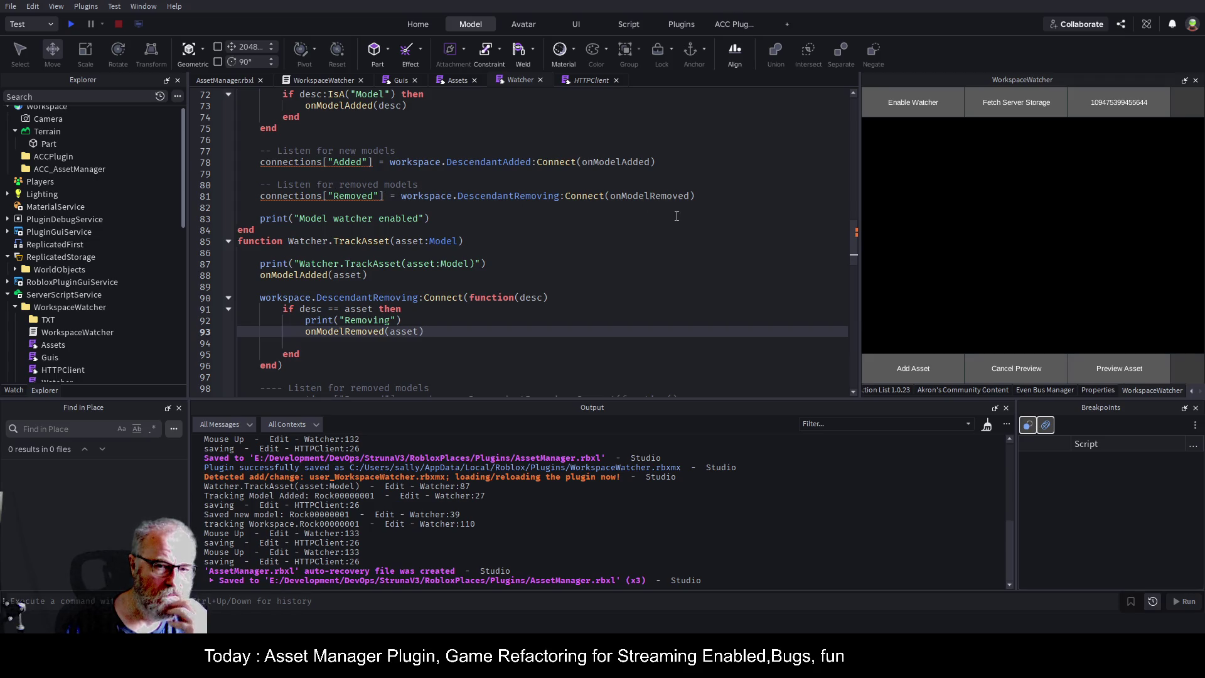
left_click(590, 290)
scroll(607, 246, "down", 1)
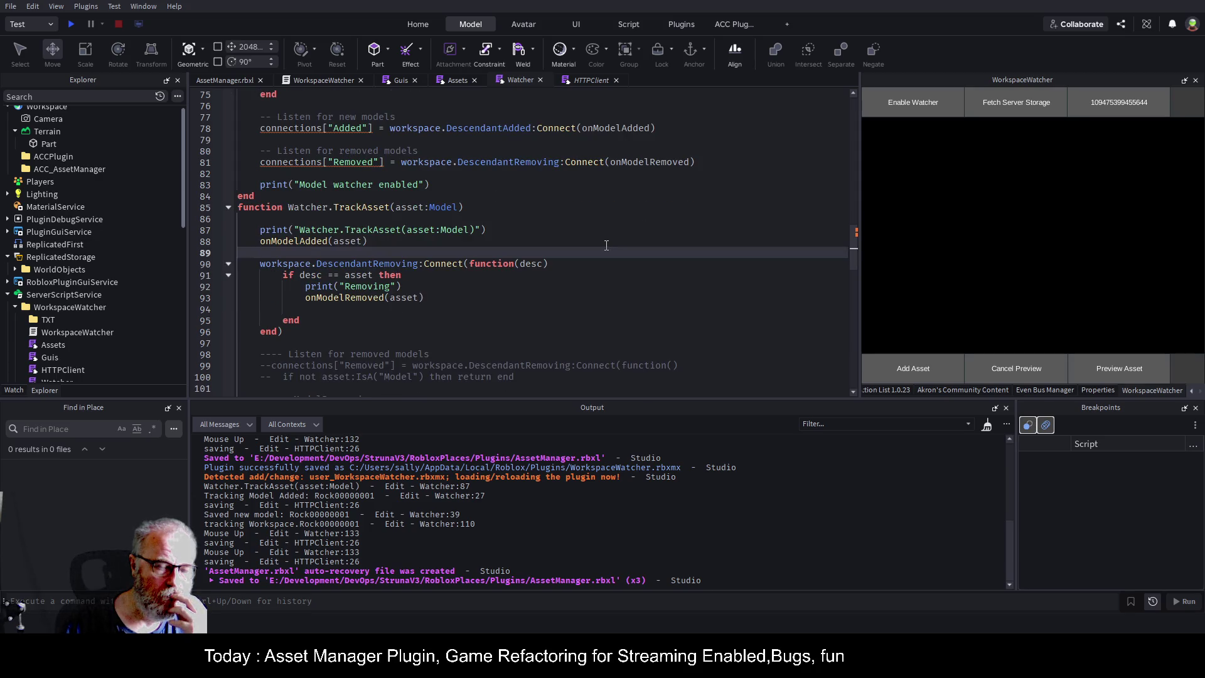
left_click(600, 286)
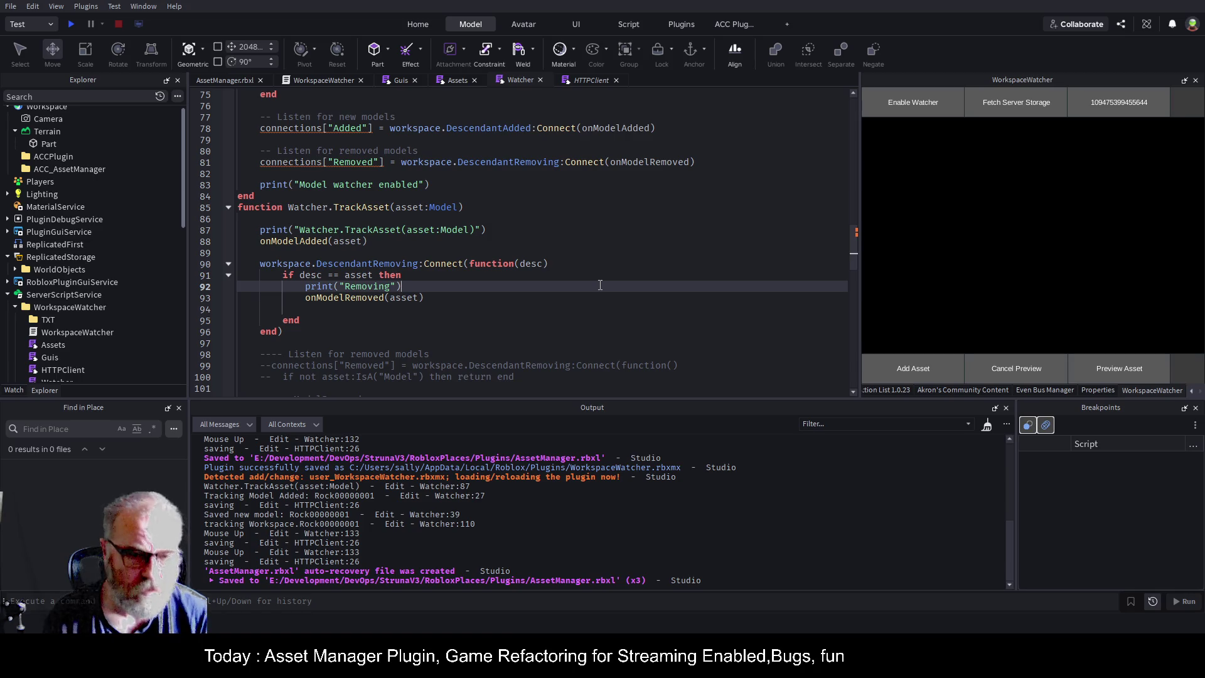
double_click(444, 264)
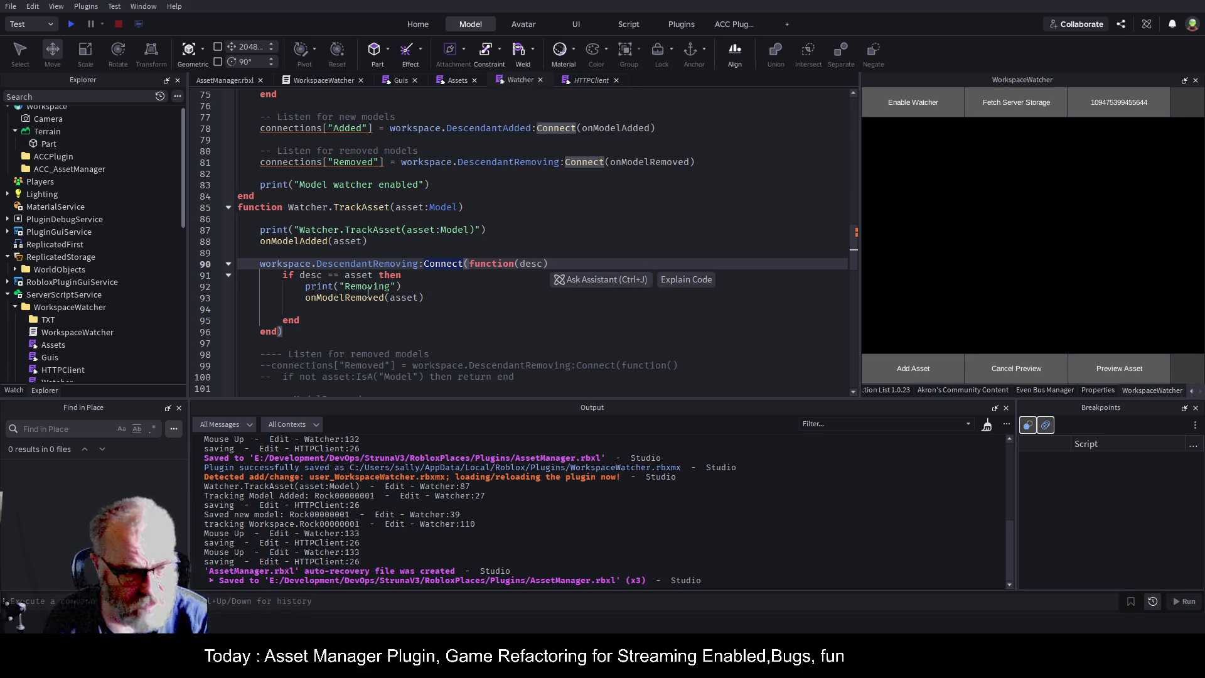
key("ctrl+Left")
key("ctrl+Left")
key("ctrl+Left")
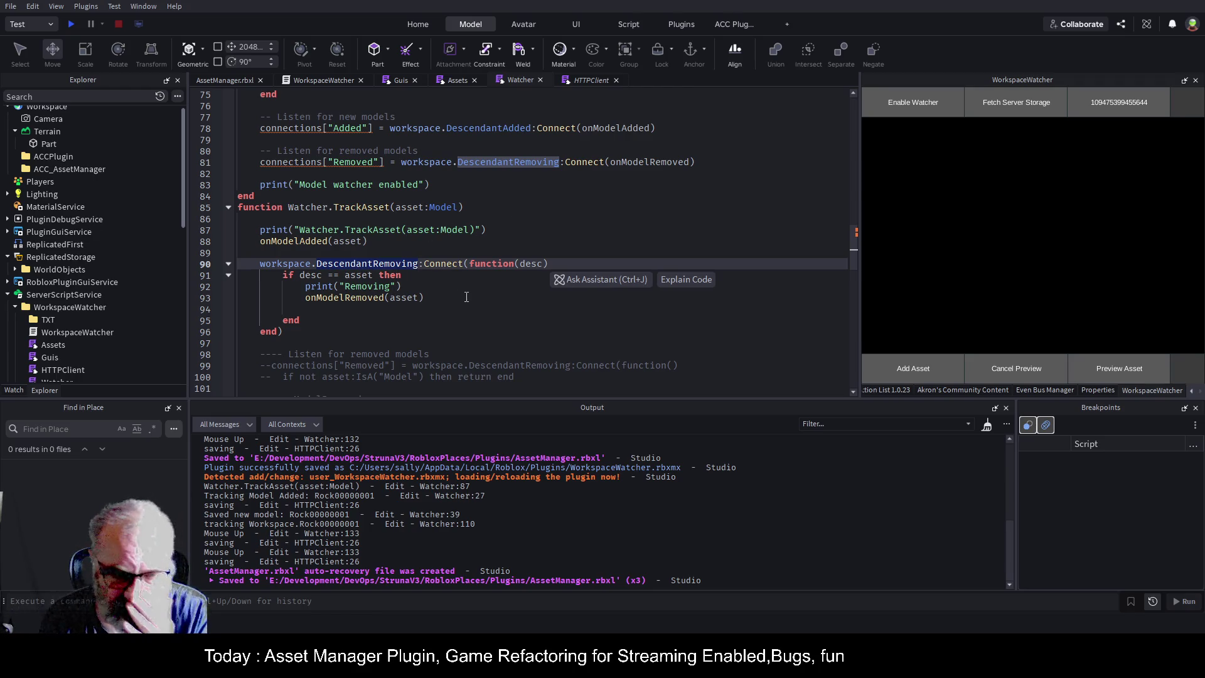
left_click(479, 278)
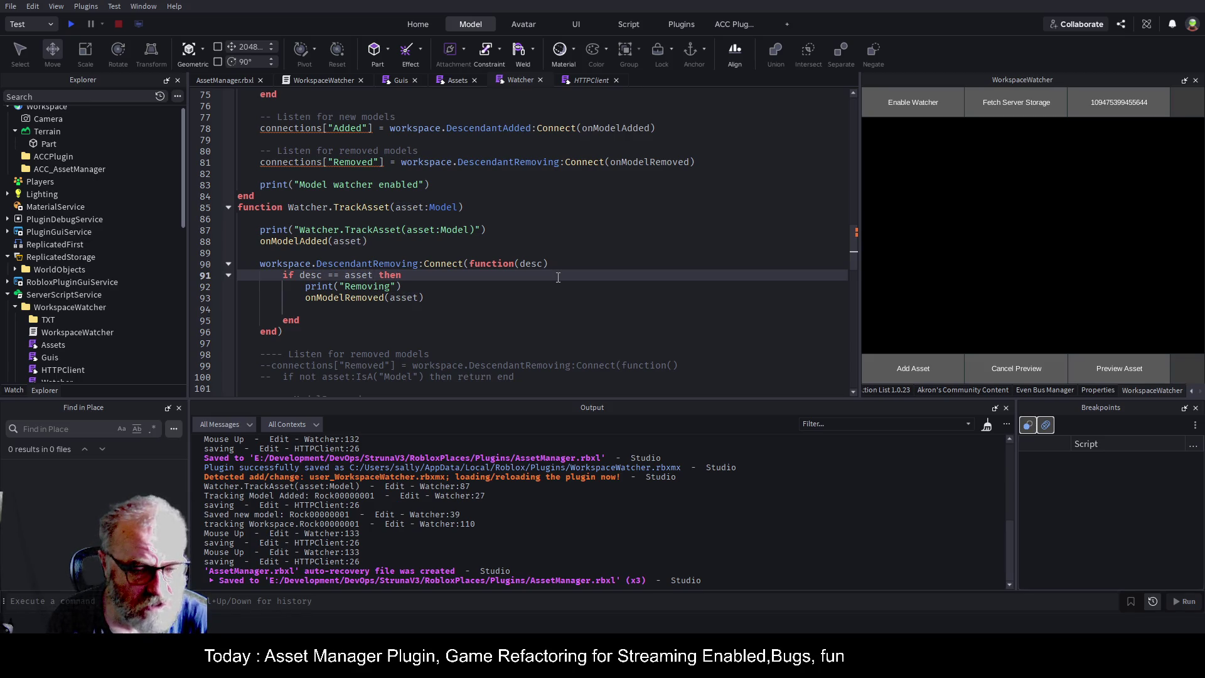
- Replace '== asset' on line 91 with ':GetAttribute("GUID")'
type(":GetAttribute()")
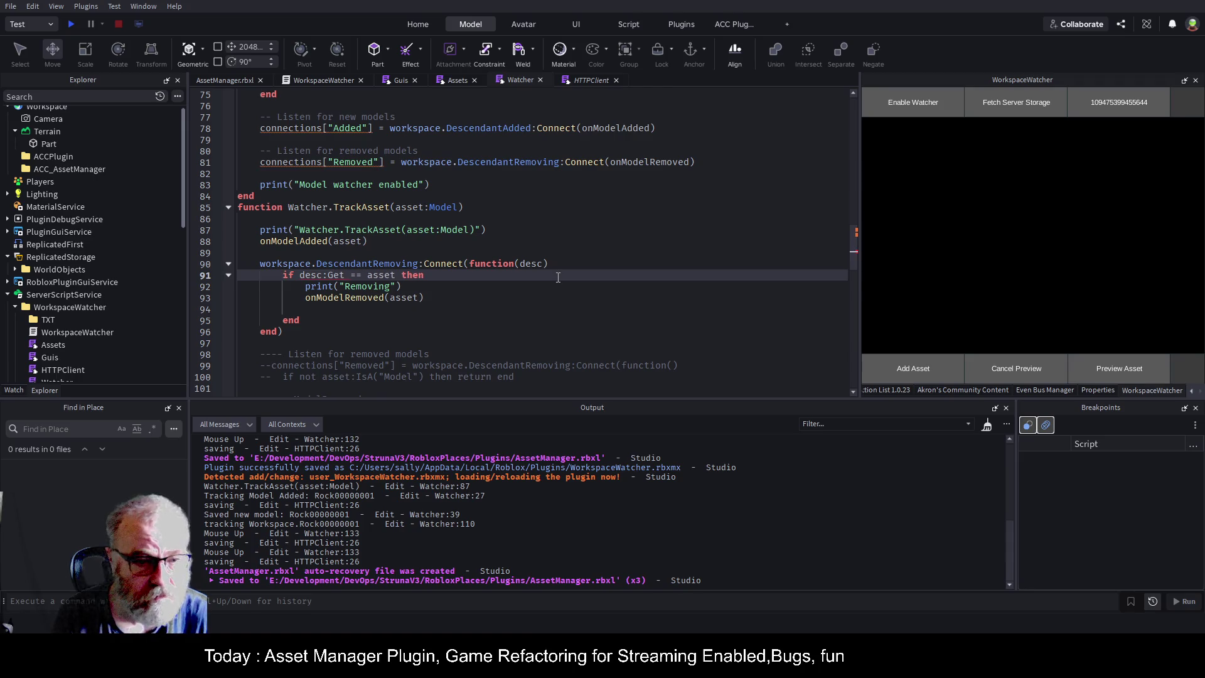
type("\"GUID")
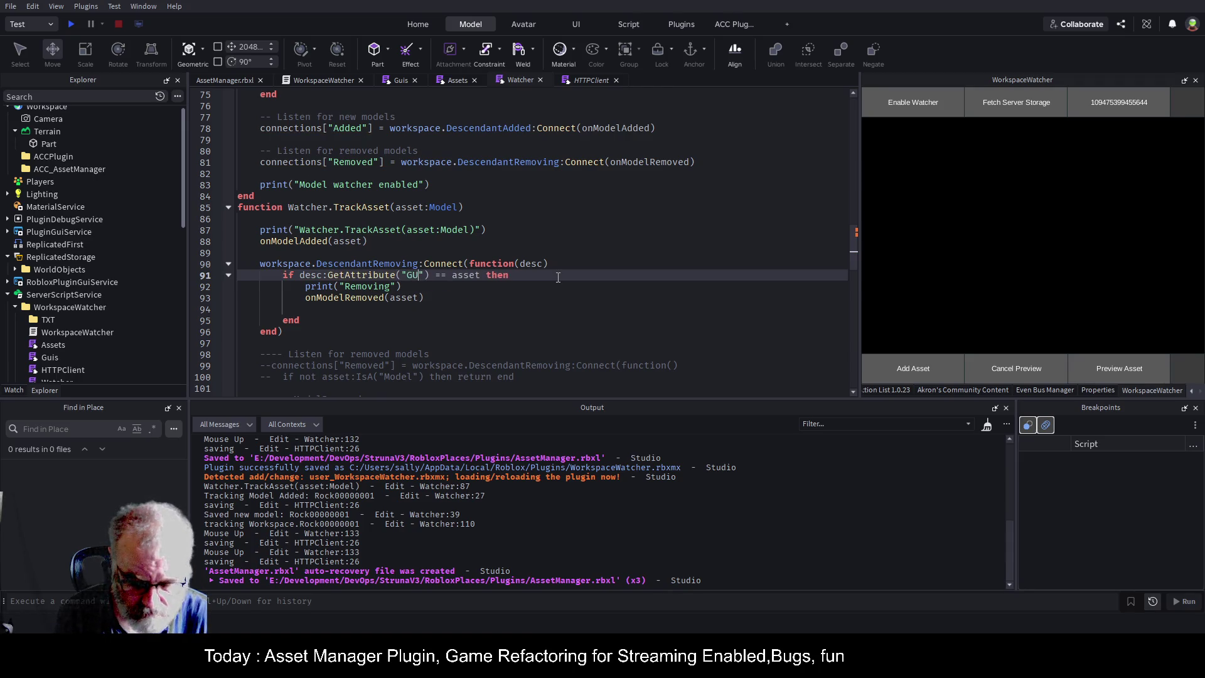
key("Right")
key("Right")
key("Delete")
key("Delete")
key("Delete")
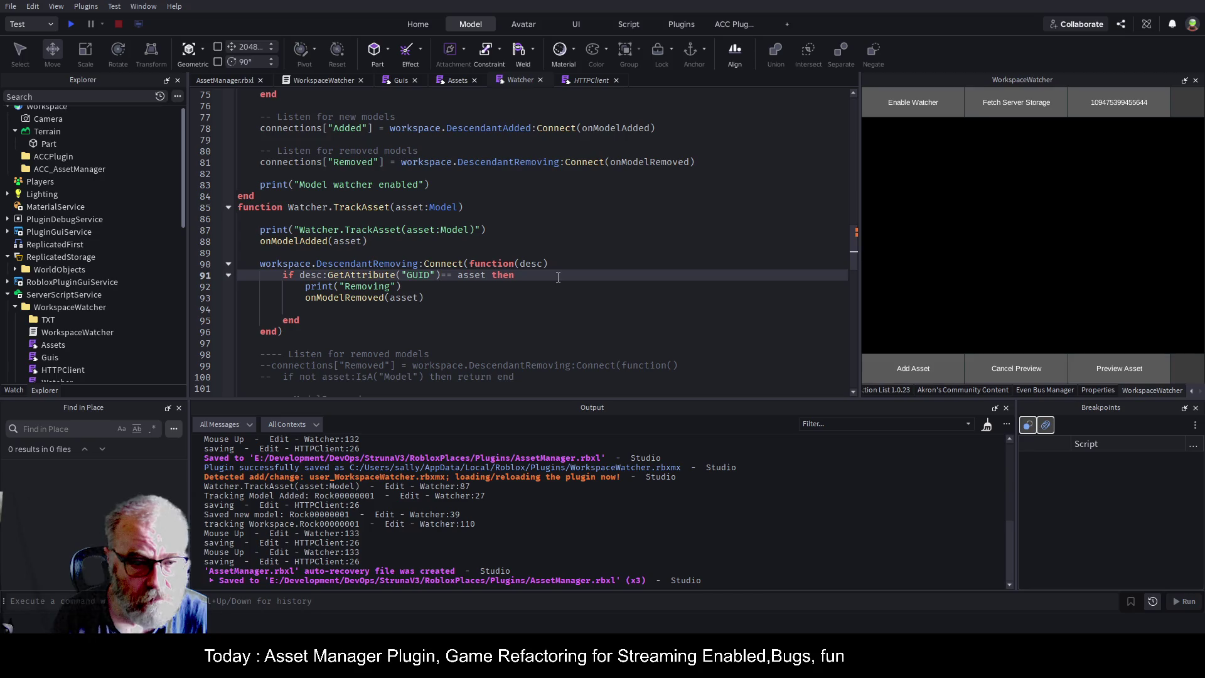
key("Delete")
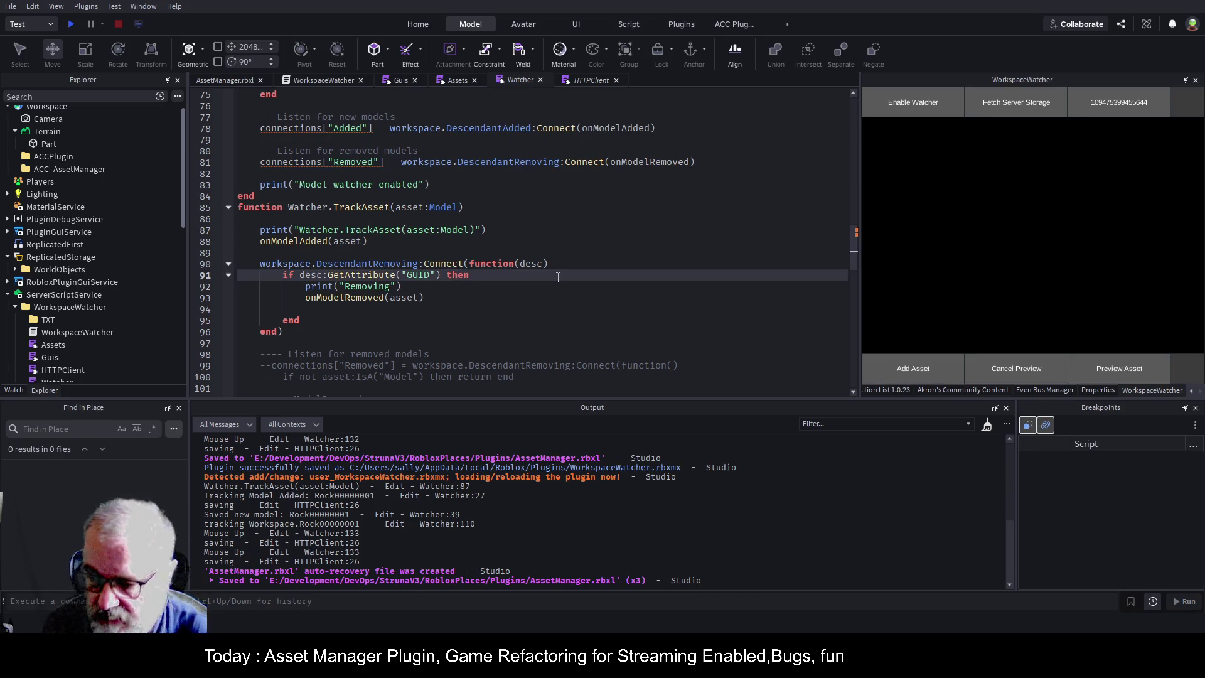
- Change onModelRemoved(asset) to onModelRemoved(desc) and save the script
key("Down")
key("Down")
key("Left")
key("BackSpace")
key("BackSpace")
key("BackSpace")
type("desc")
key("Up")
key("ctrl+s")
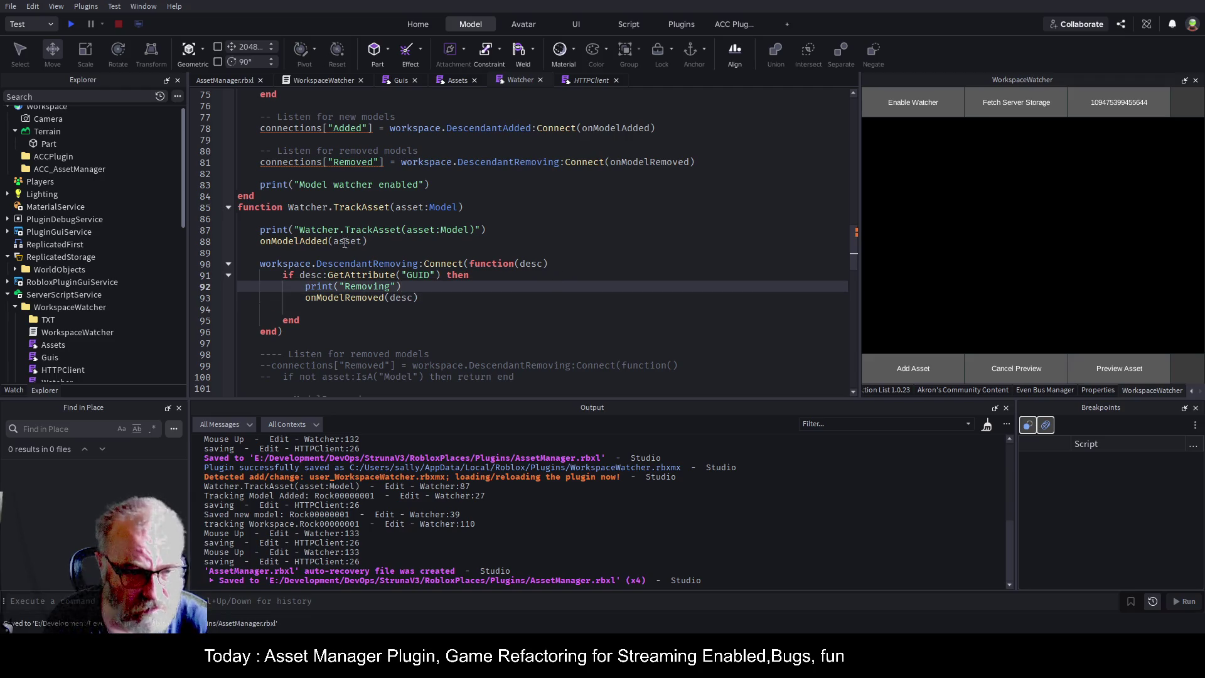
- Select the whole DescendantRemoving handler block in TrackAsset
left_click(344, 243)
left_click(553, 310)
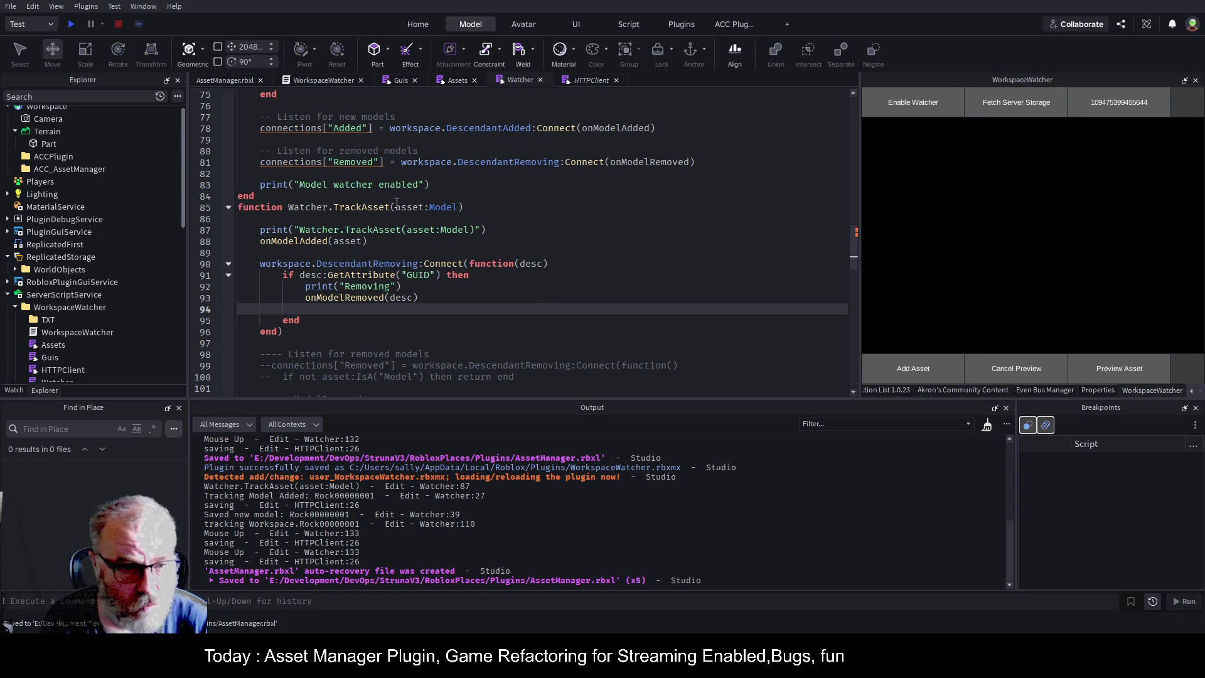
double_click(352, 206)
left_click_drag(293, 255, 306, 337)
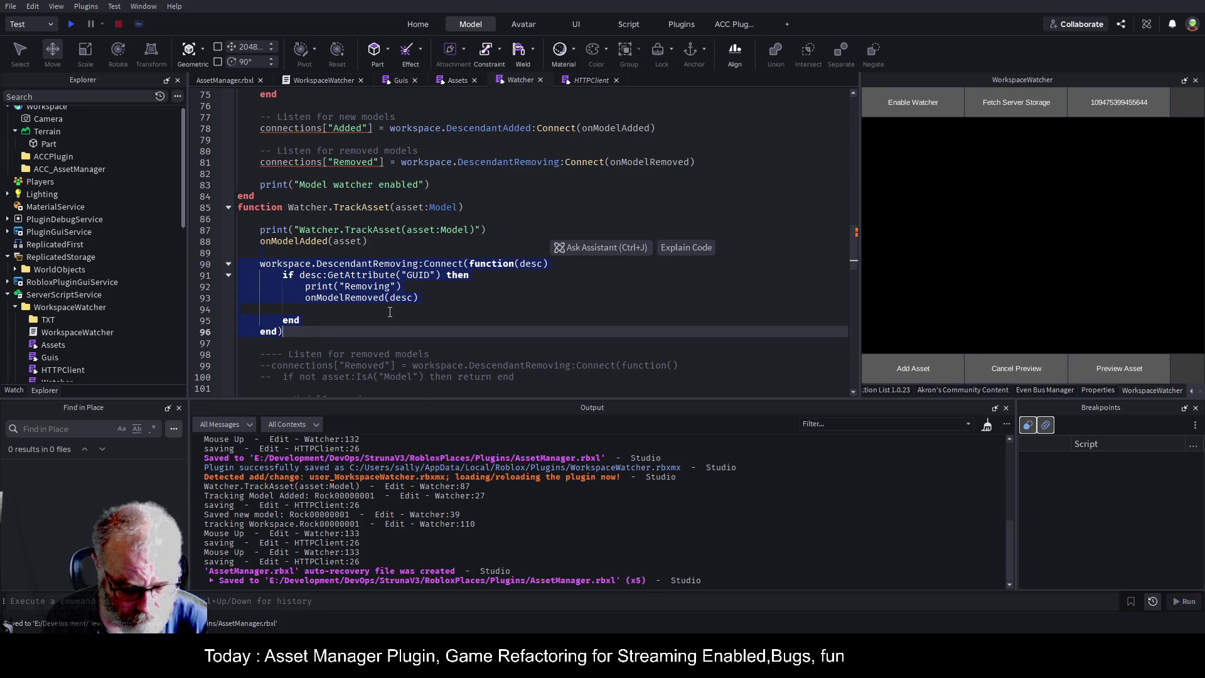
- Delete the DescendantRemoving handler block and collapse the TrackAsset and Watcher.Stop functions
key("Delete")
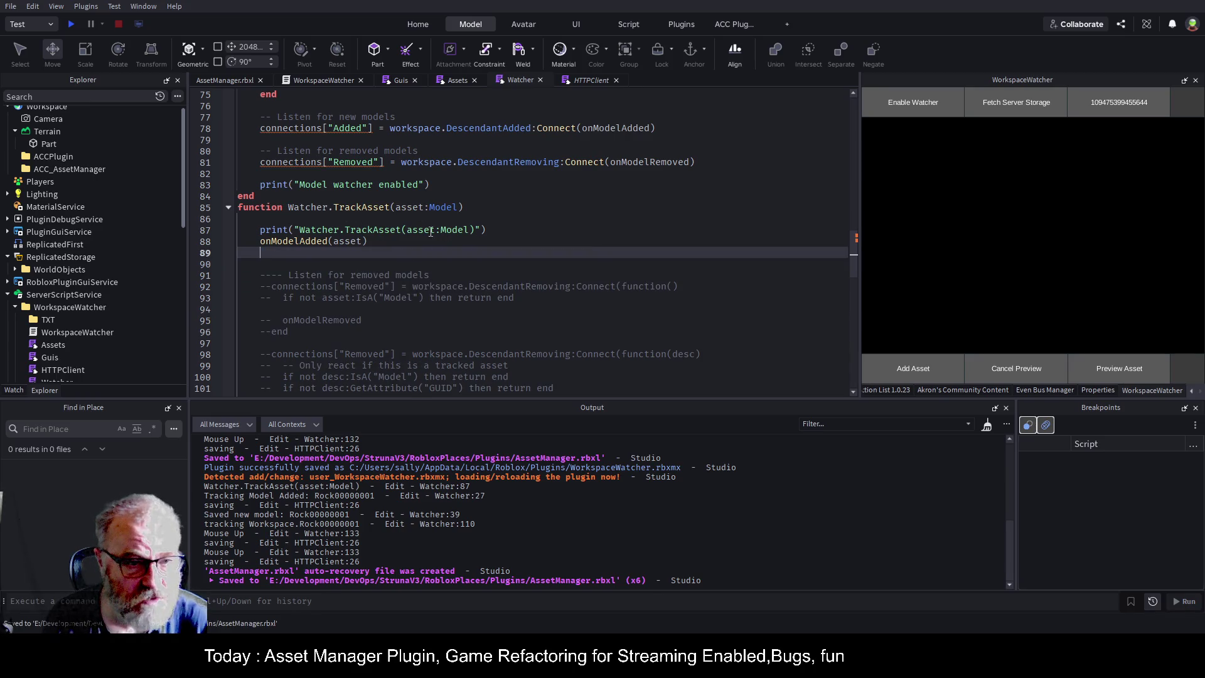
scroll(431, 233, "up", 4)
scroll(429, 231, "down", 3)
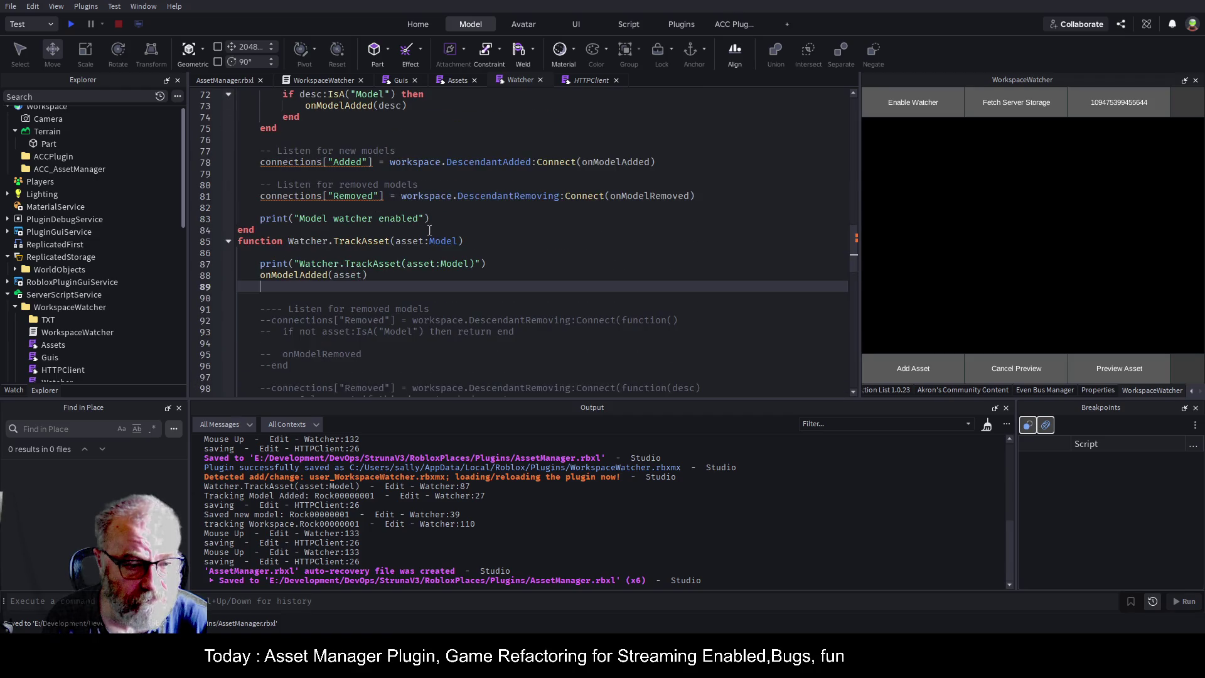
left_click(228, 241)
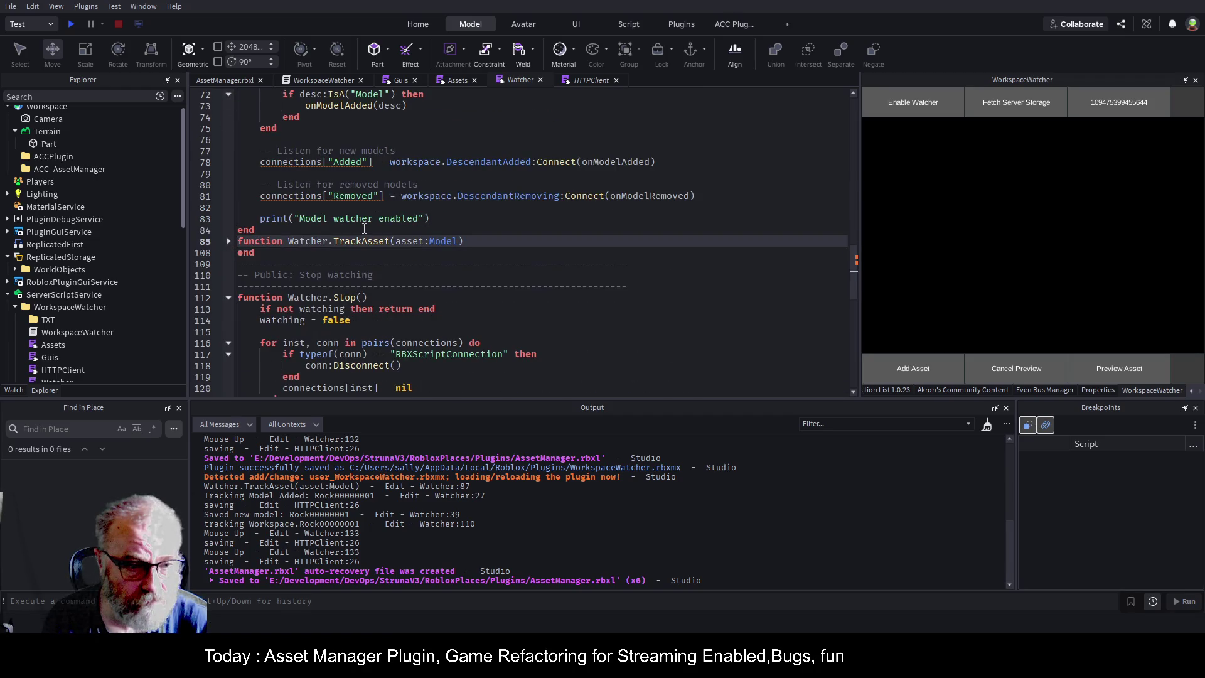
scroll(366, 233, "down", 1)
left_click(229, 263)
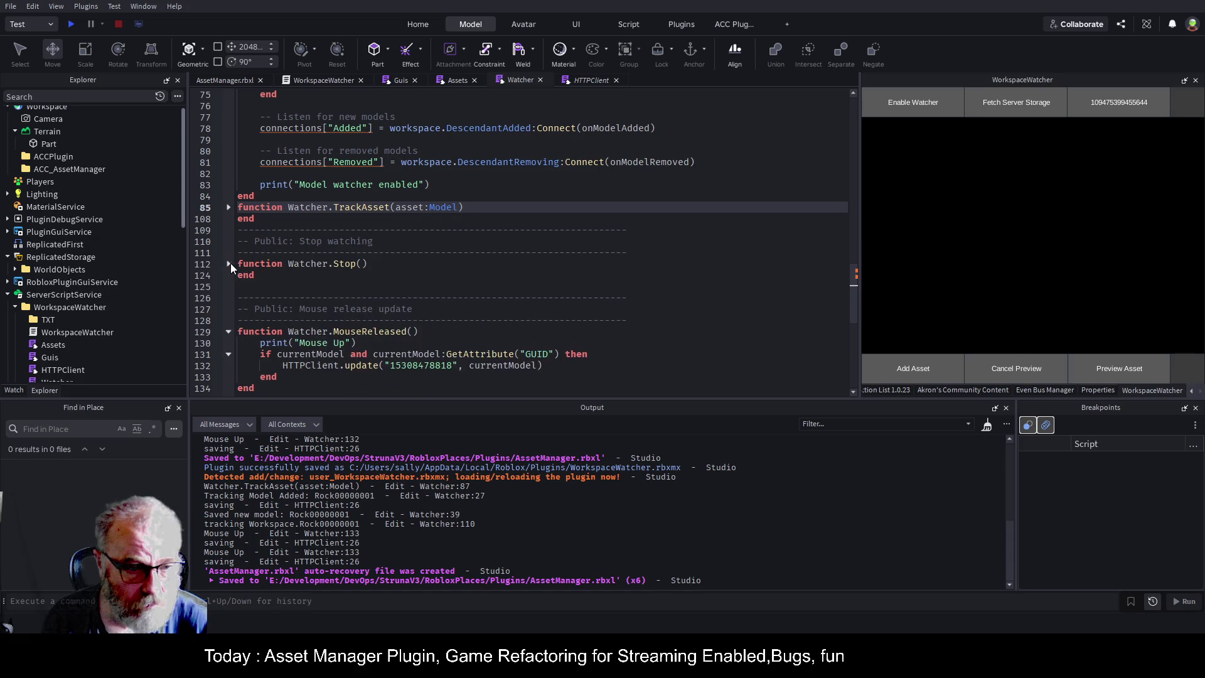
scroll(370, 217, "down", 2)
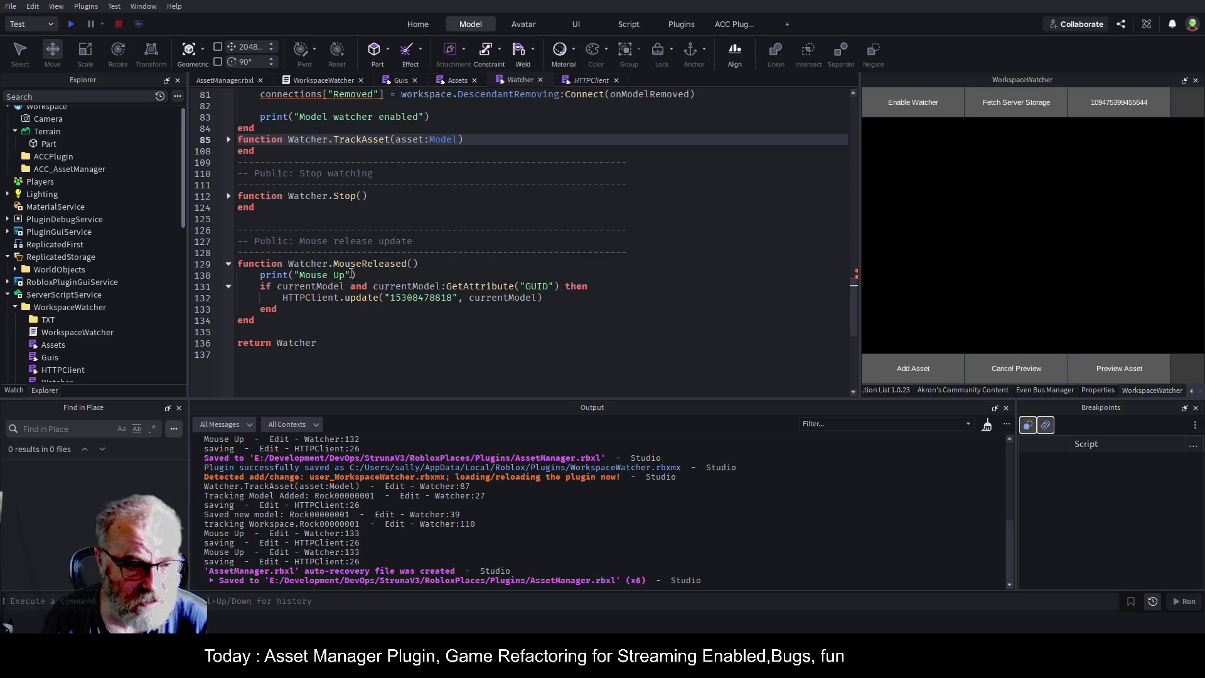
- Insert a function Watcher.RemoveAsset() with the suggested body above return Watcher
left_click(308, 331)
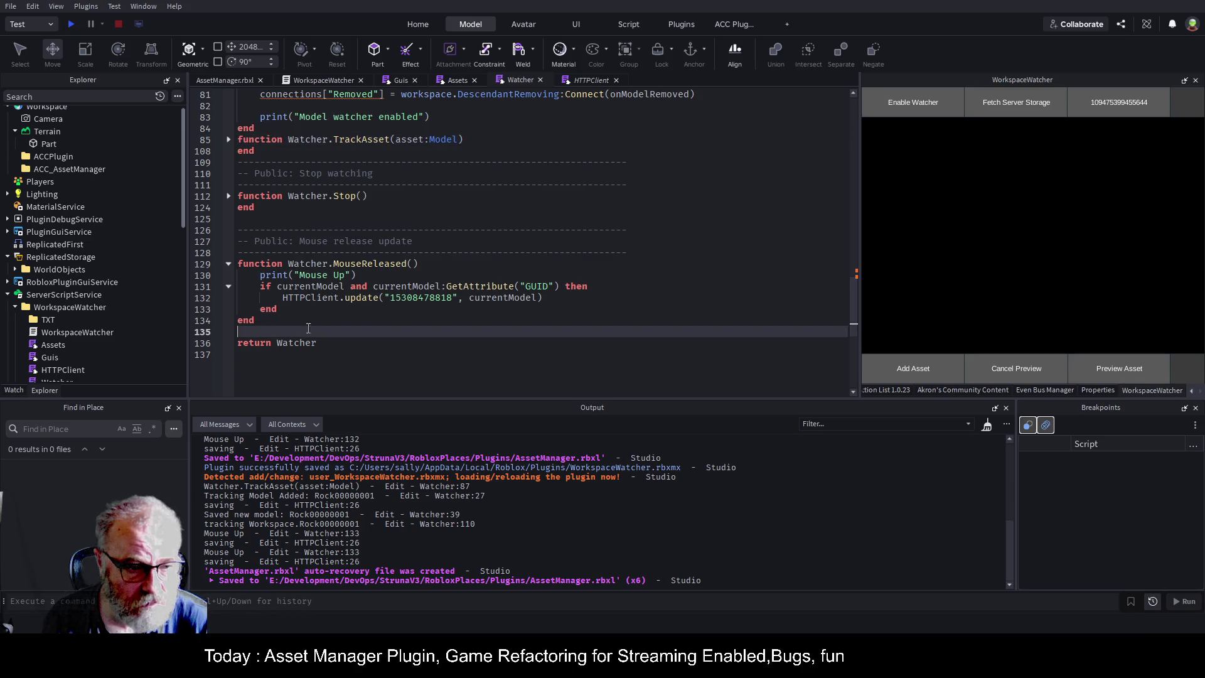
type("functi")
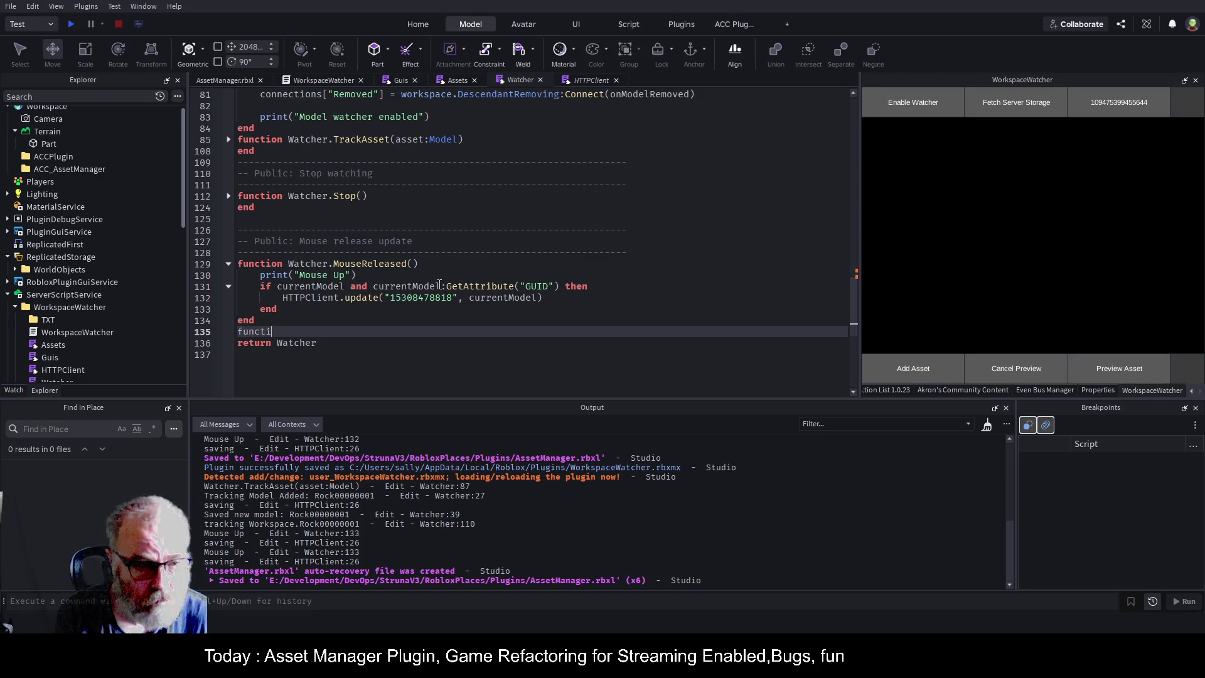
type("on Wa")
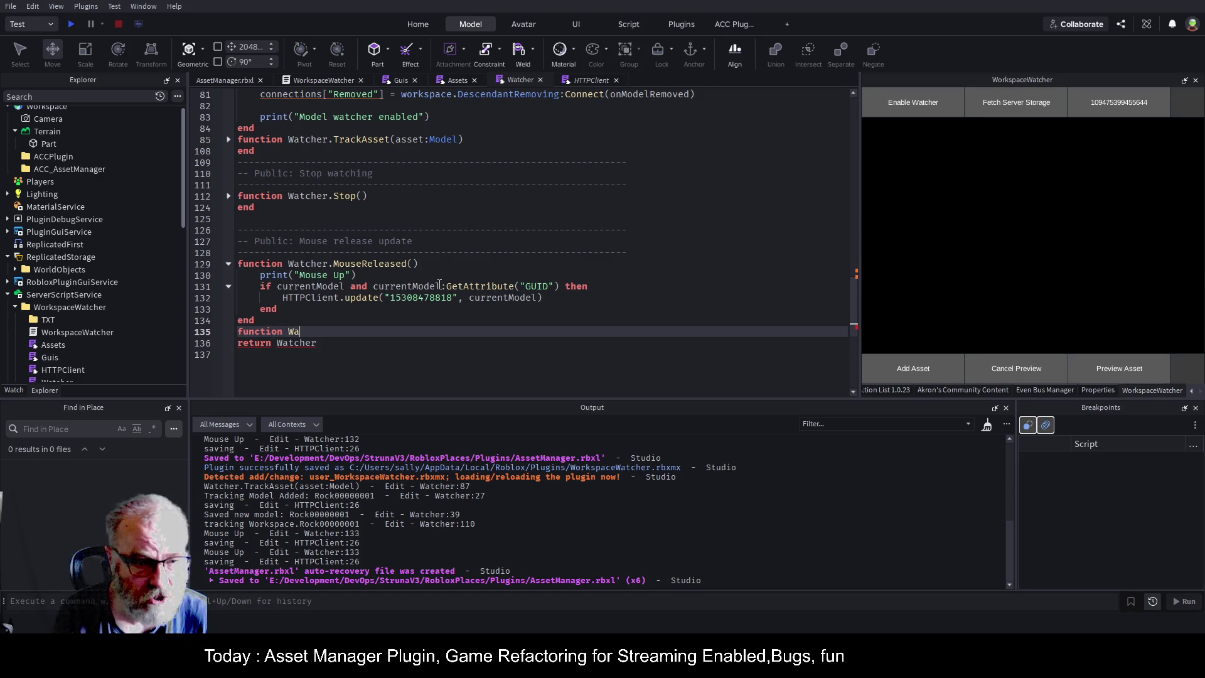
type("tcher")
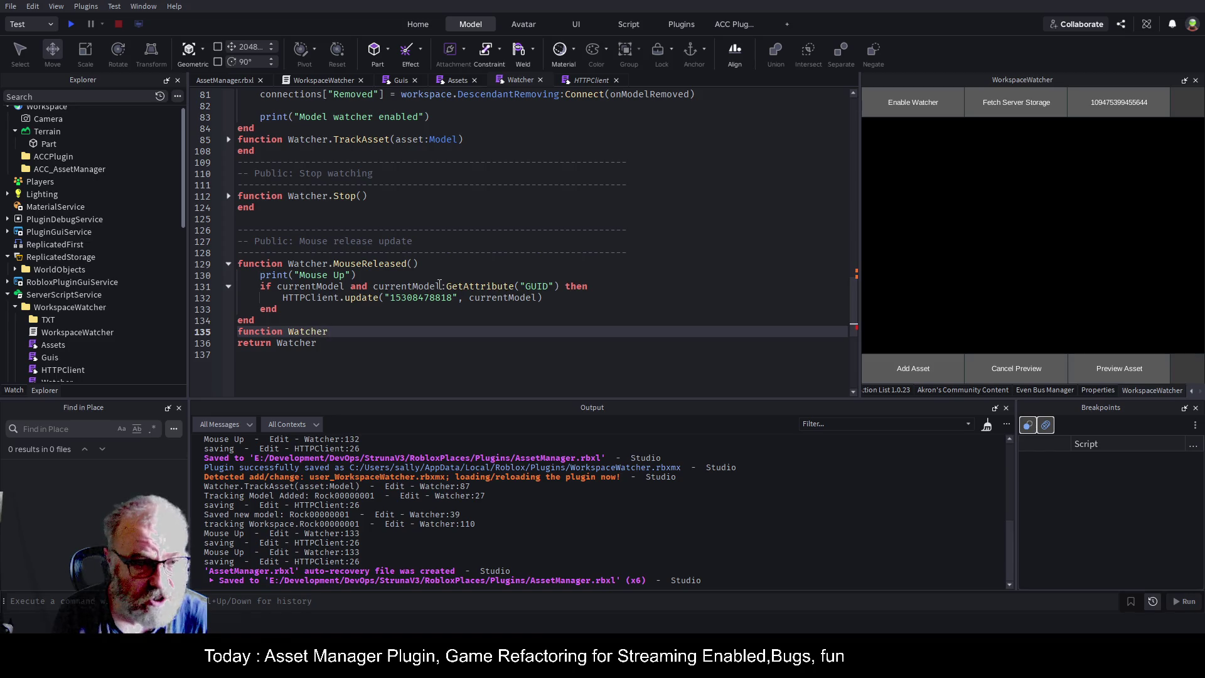
type(".")
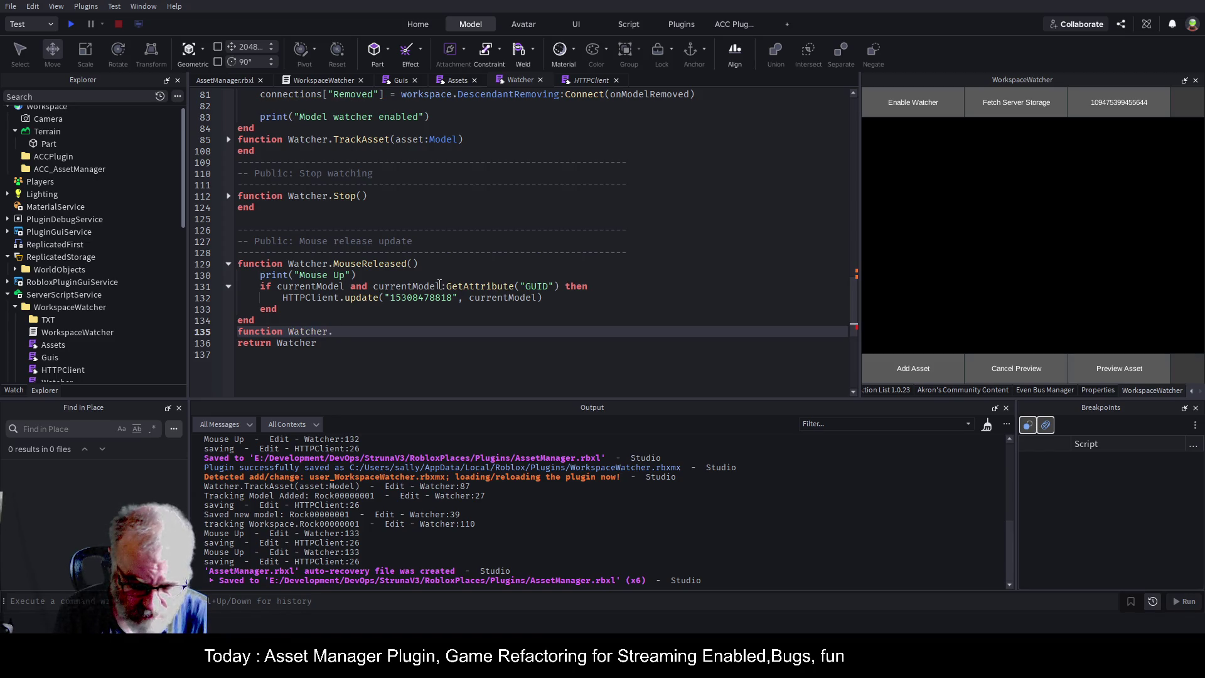
type("Remov")
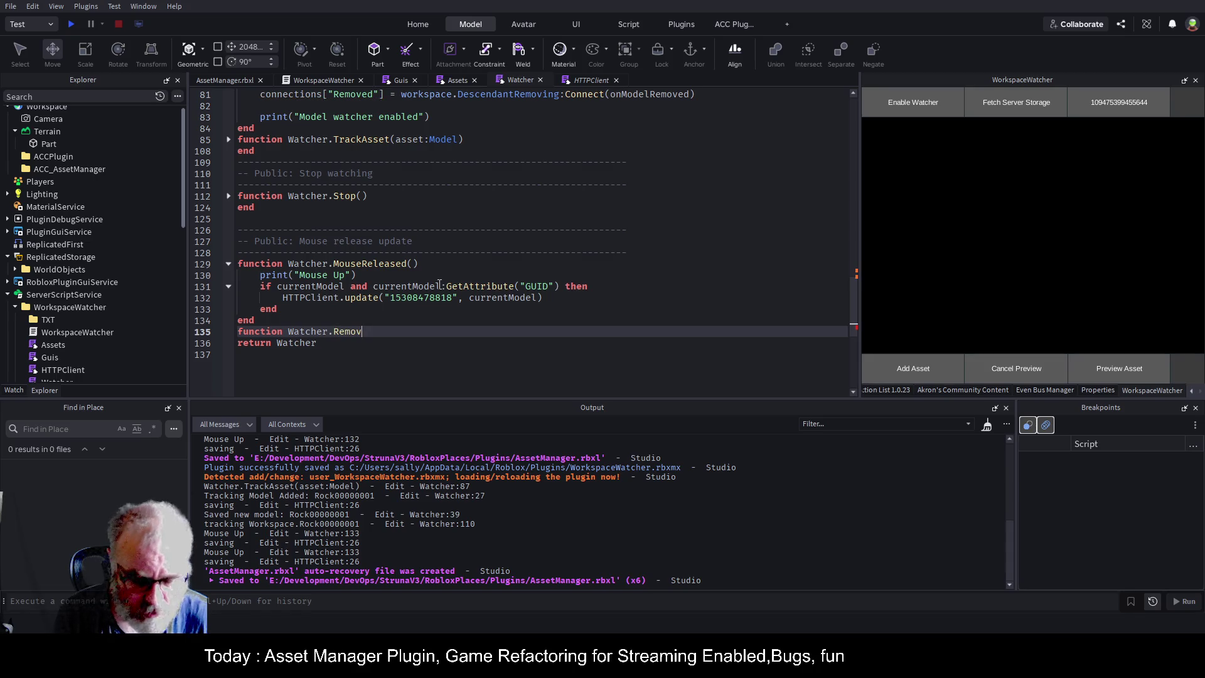
type("eAsset(")
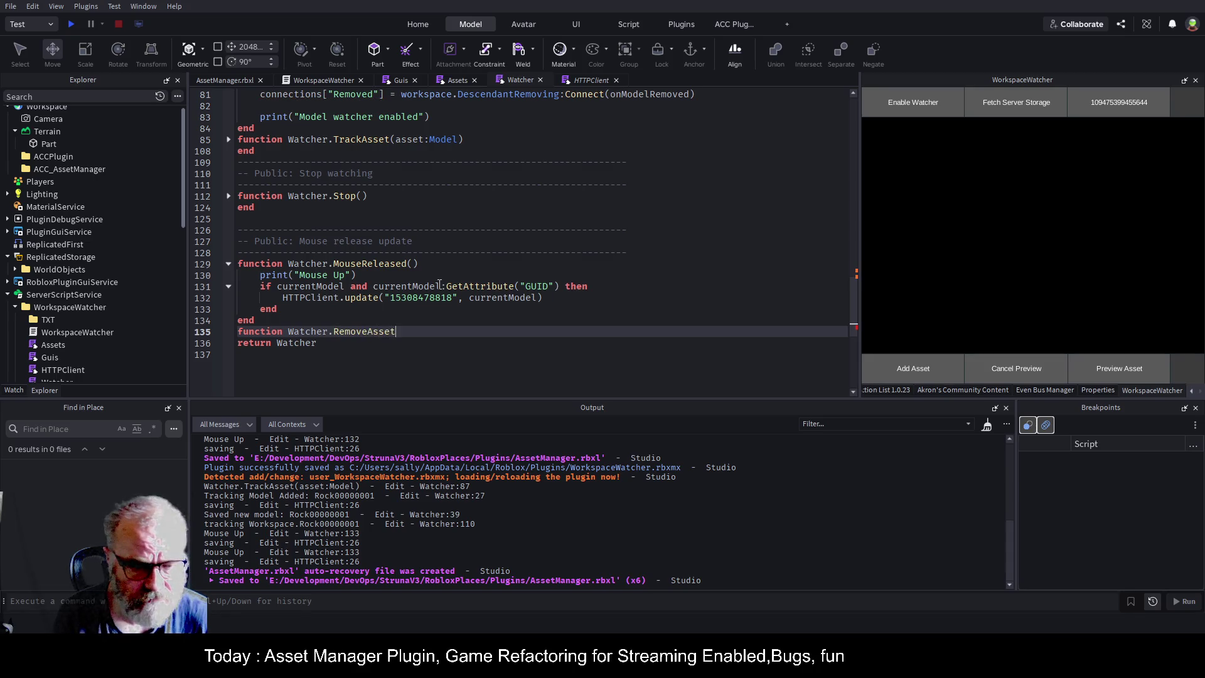
key("Right")
key("Return")
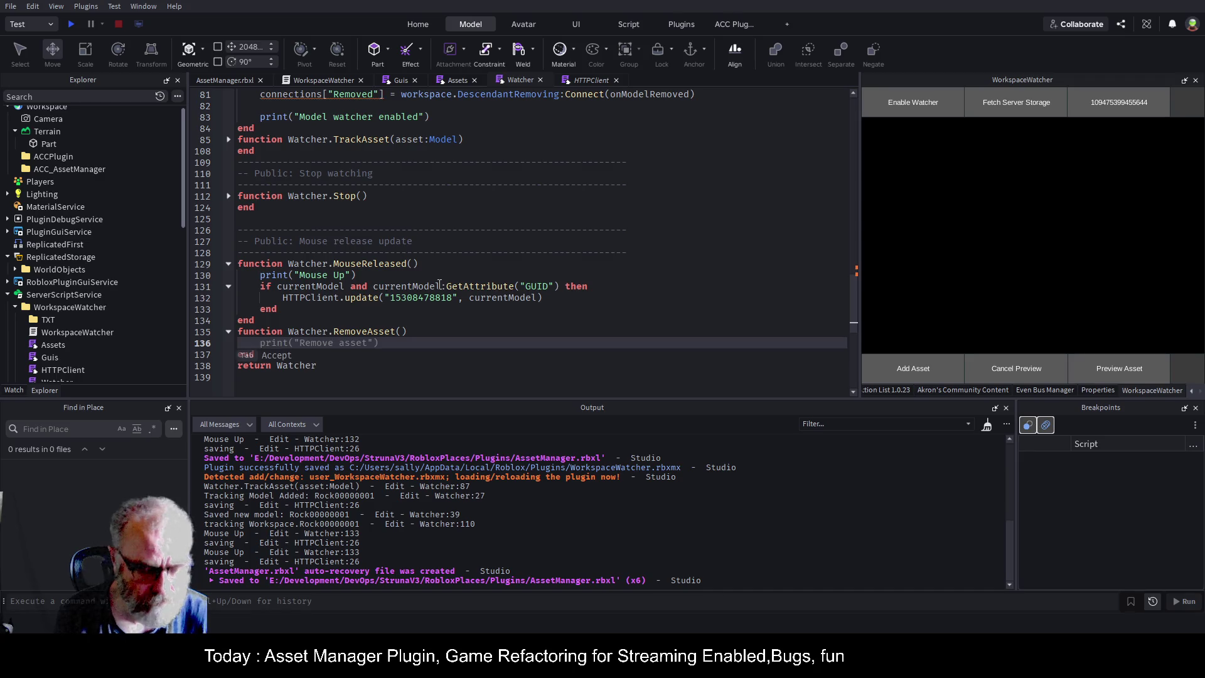
- Rename the function to Watcher.RemoveAssetListener and save the script
key("Up")
key("Up")
key("Up")
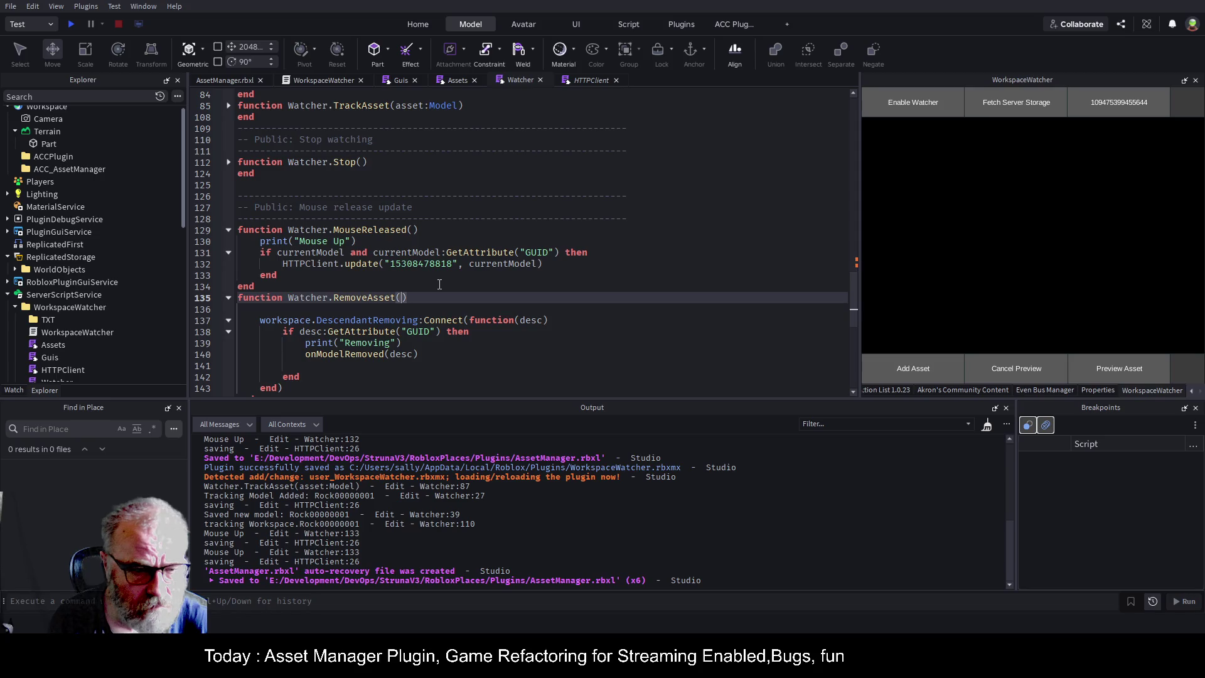
type("Li")
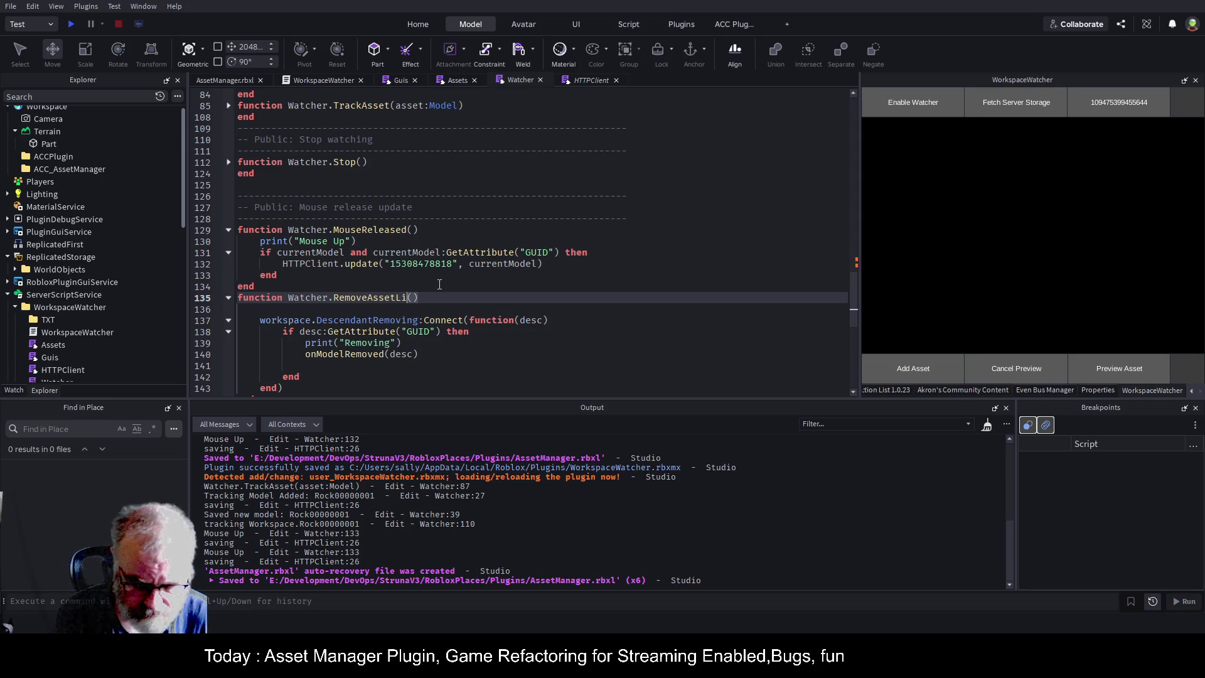
type("stener")
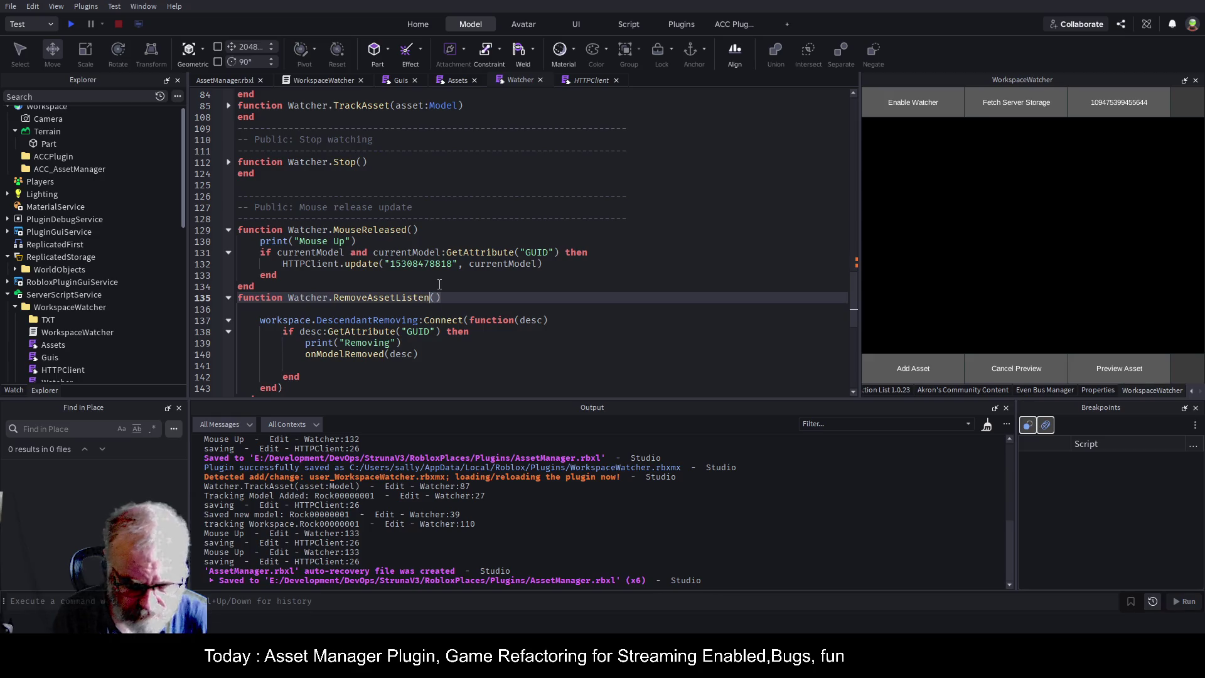
double_click(393, 298)
key("ctrl+s")
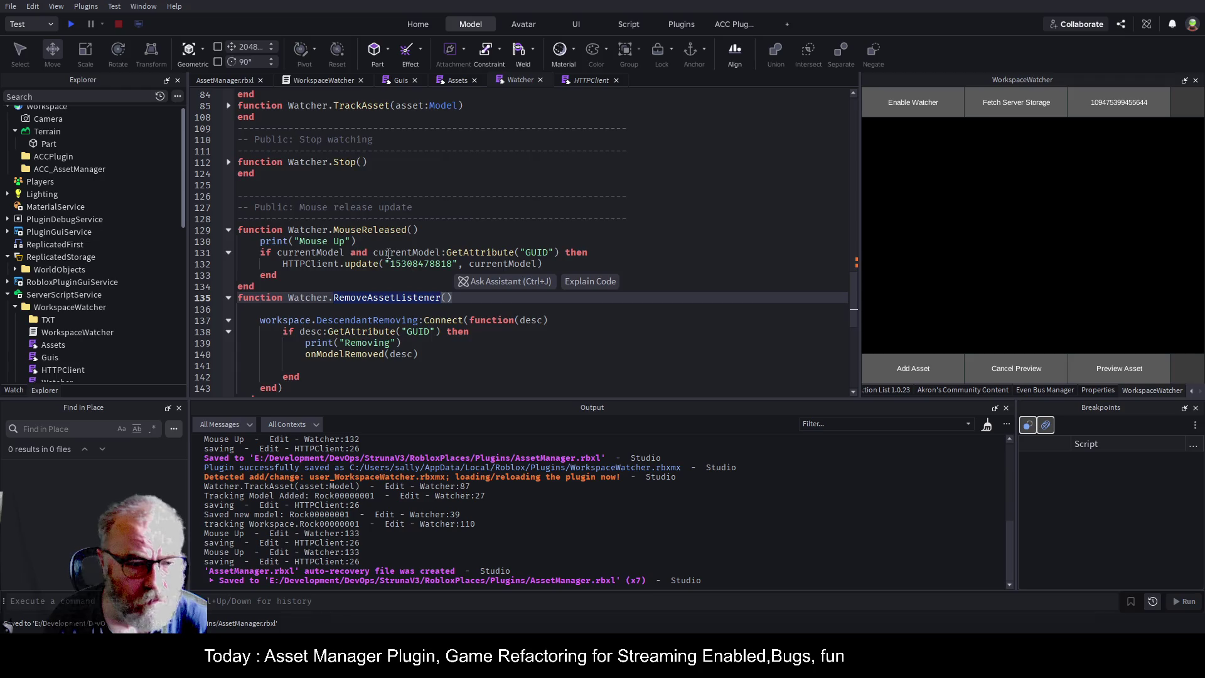
scroll(380, 279, "down", 4)
scroll(380, 283, "up", 5)
scroll(379, 282, "down", 2)
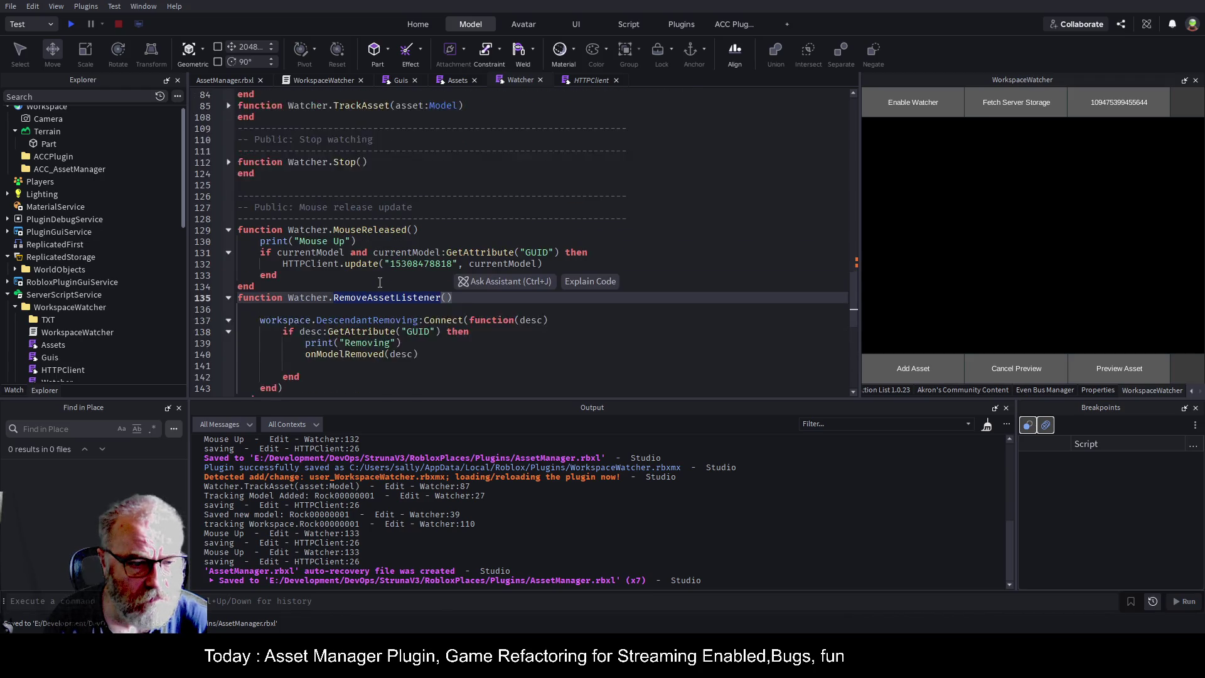
left_click(458, 82)
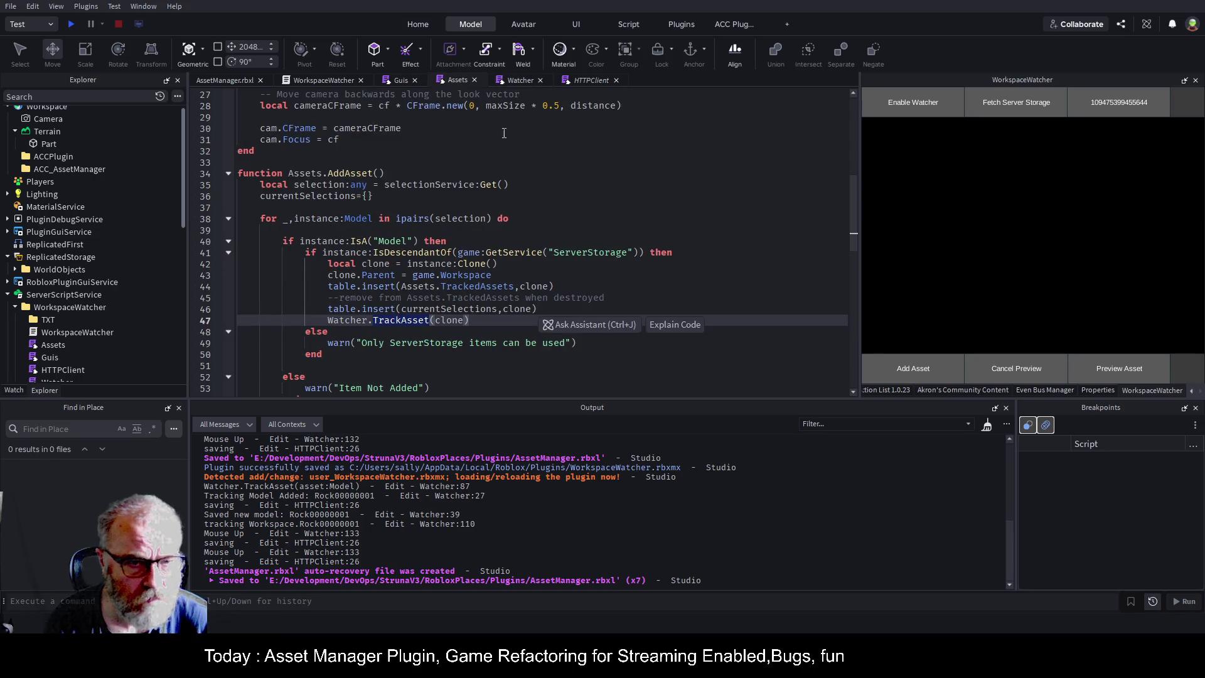
scroll(590, 157, "up", 5)
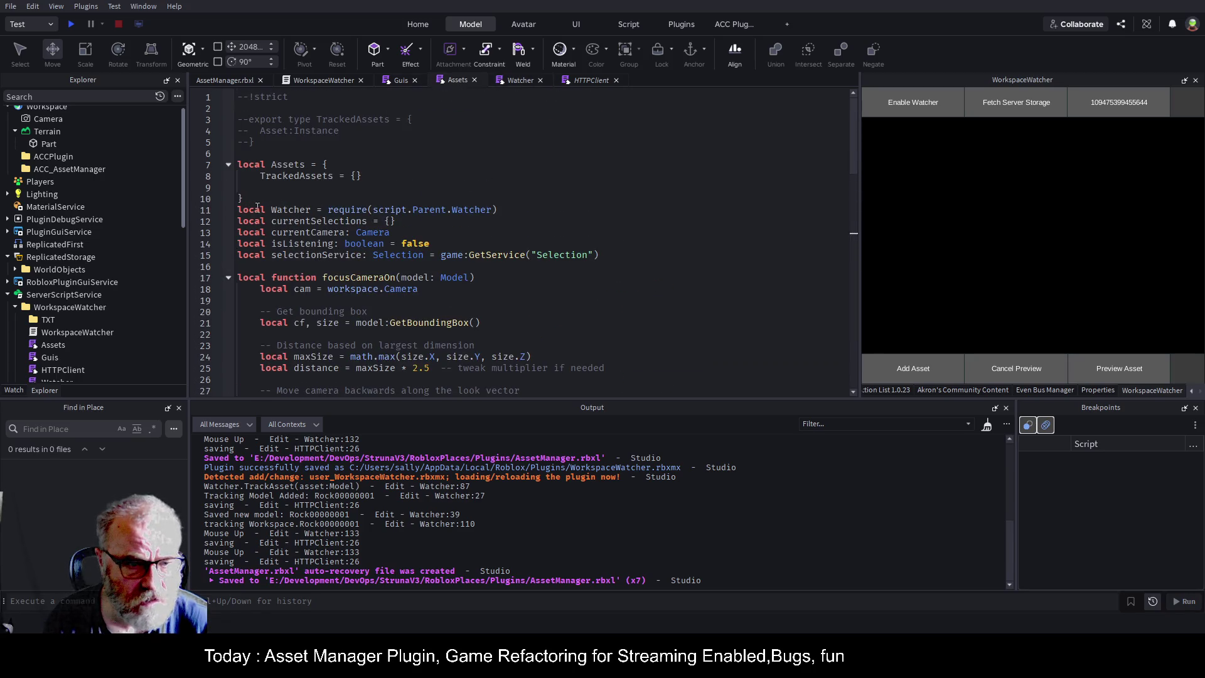
triple_click(299, 209)
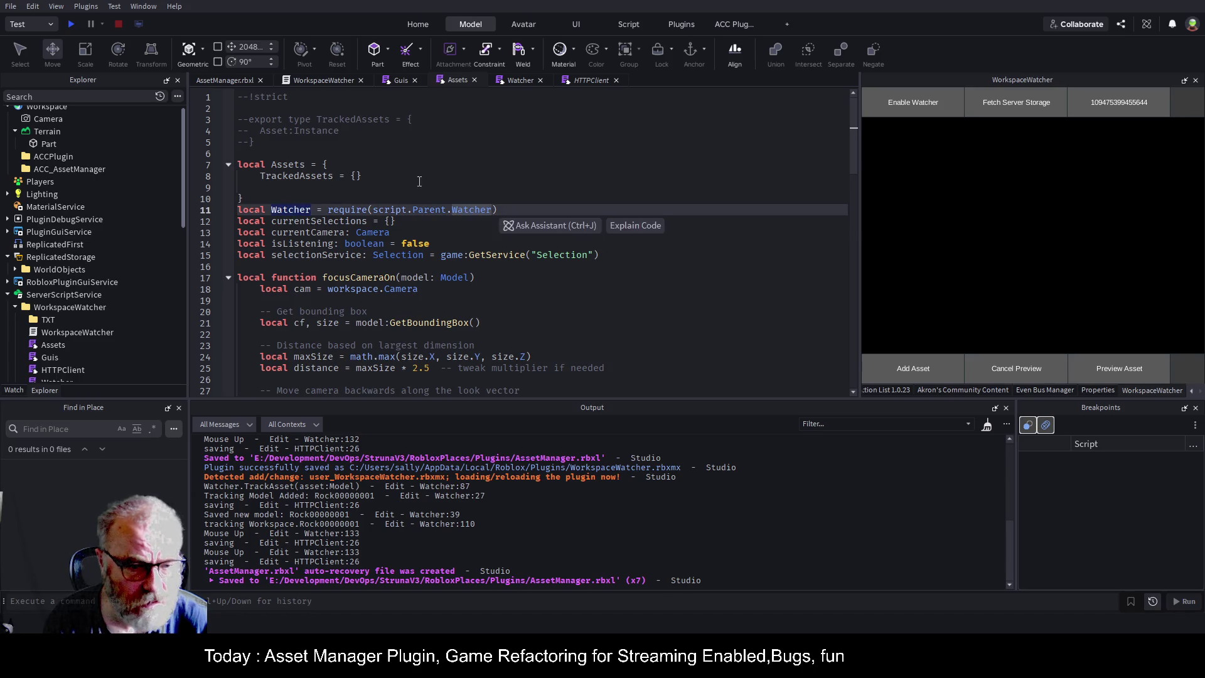
scroll(461, 233, "down", 4)
scroll(461, 232, "down", 7)
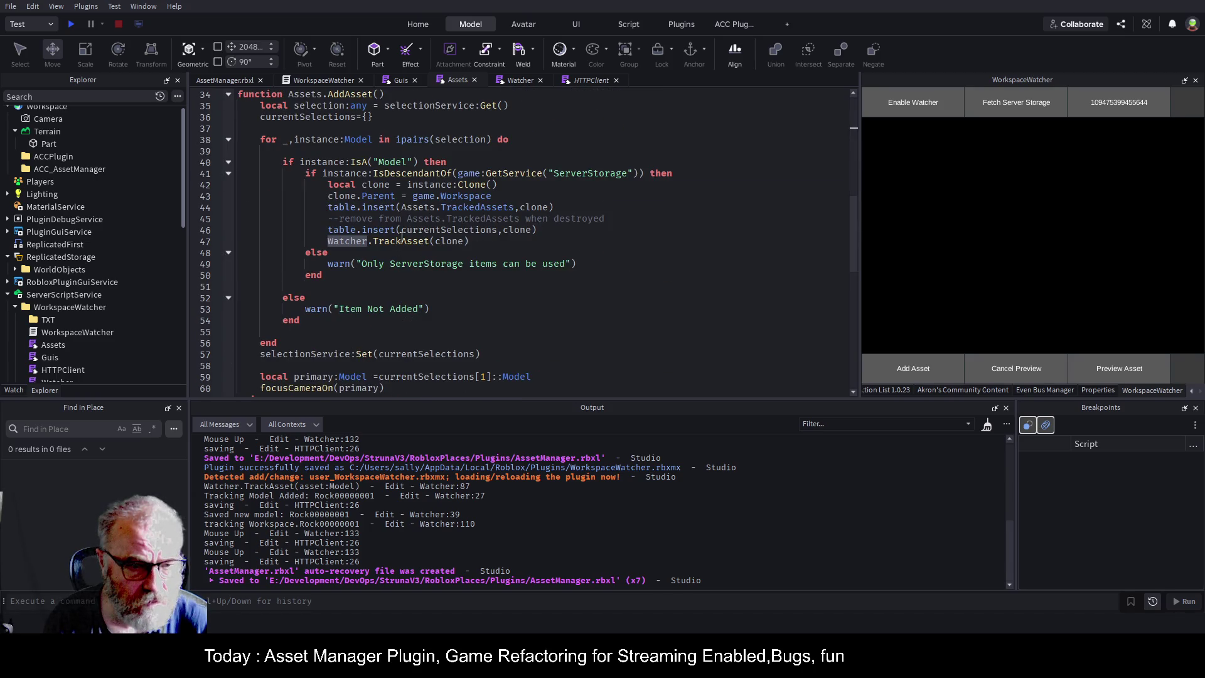
scroll(464, 209, "up", 3)
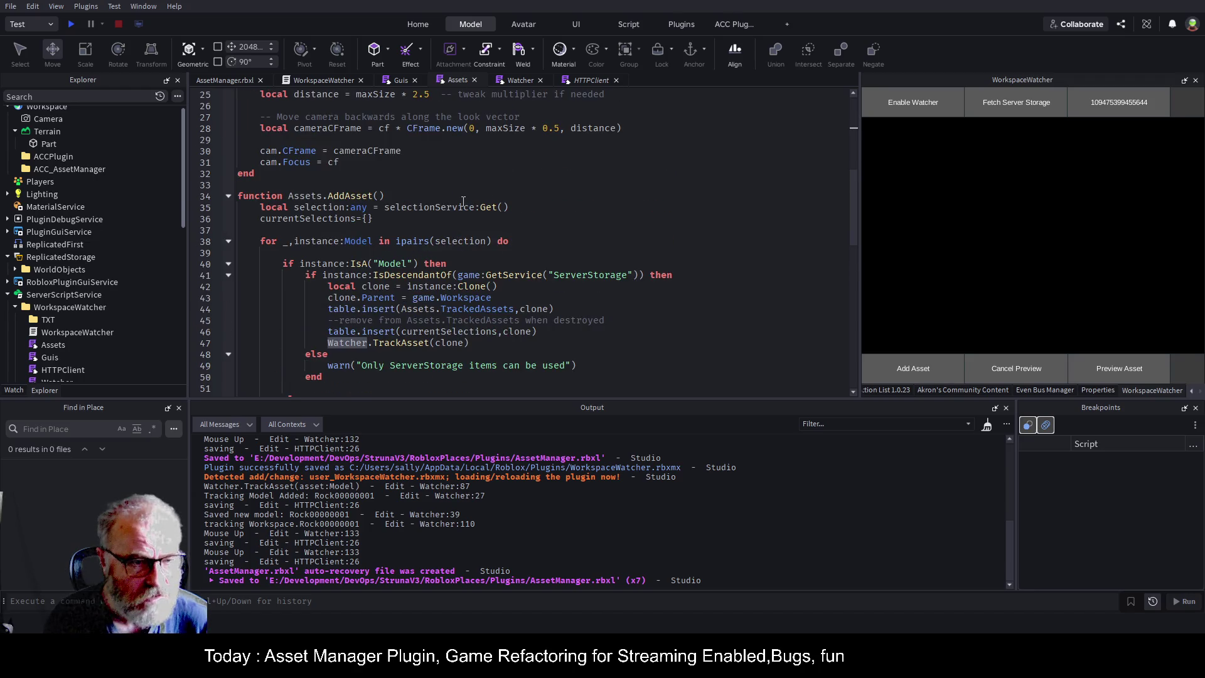
left_click(228, 197)
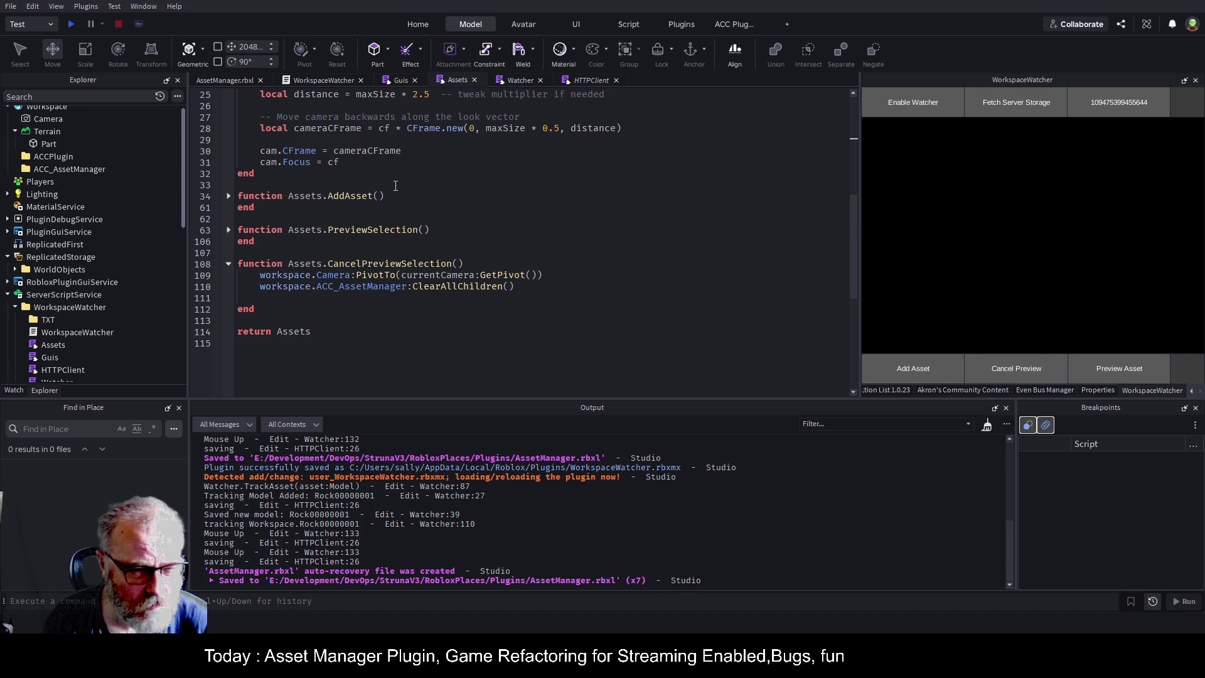
key("ctrl+Tab")
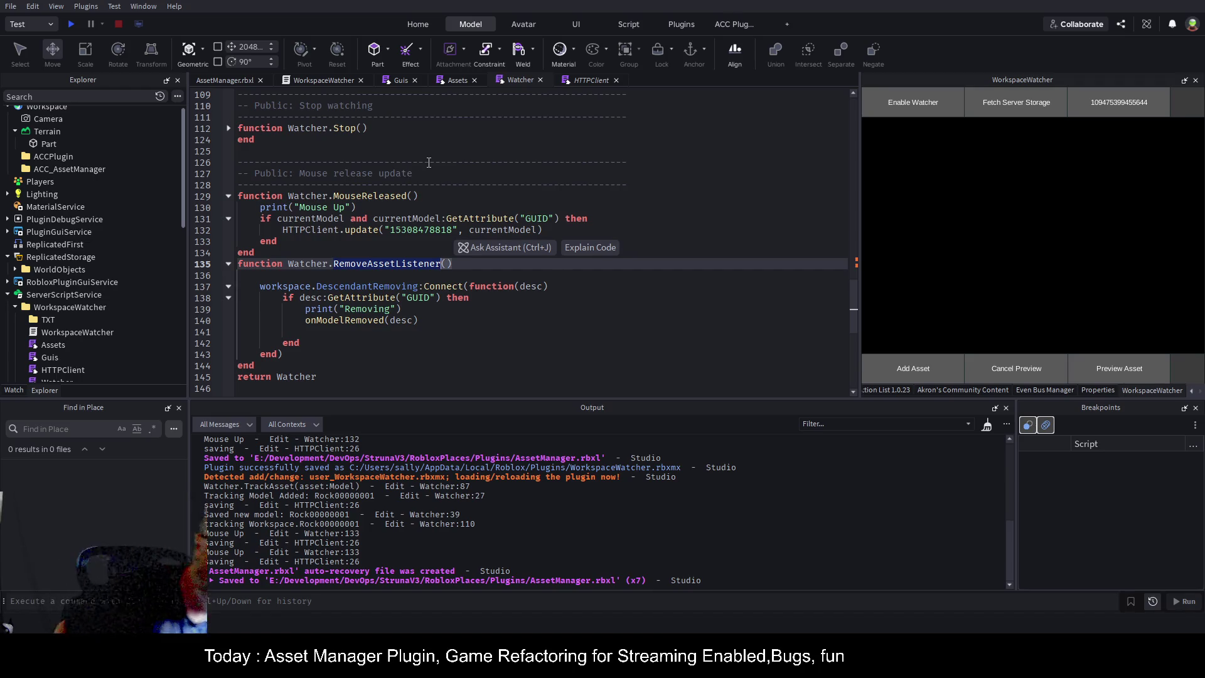
- Delete the RemoveAssetListener function line and its wrapped handler block
left_click(283, 264)
key("ctrl+BackSpace")
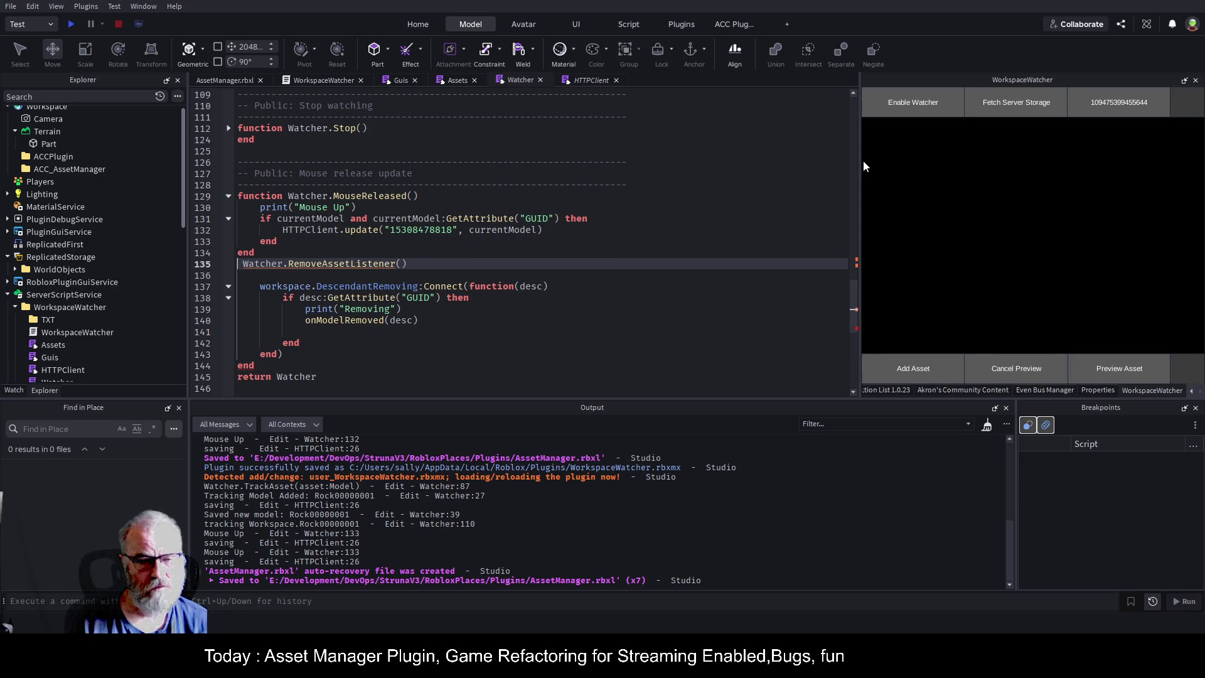
key("shift+Down")
key("Delete")
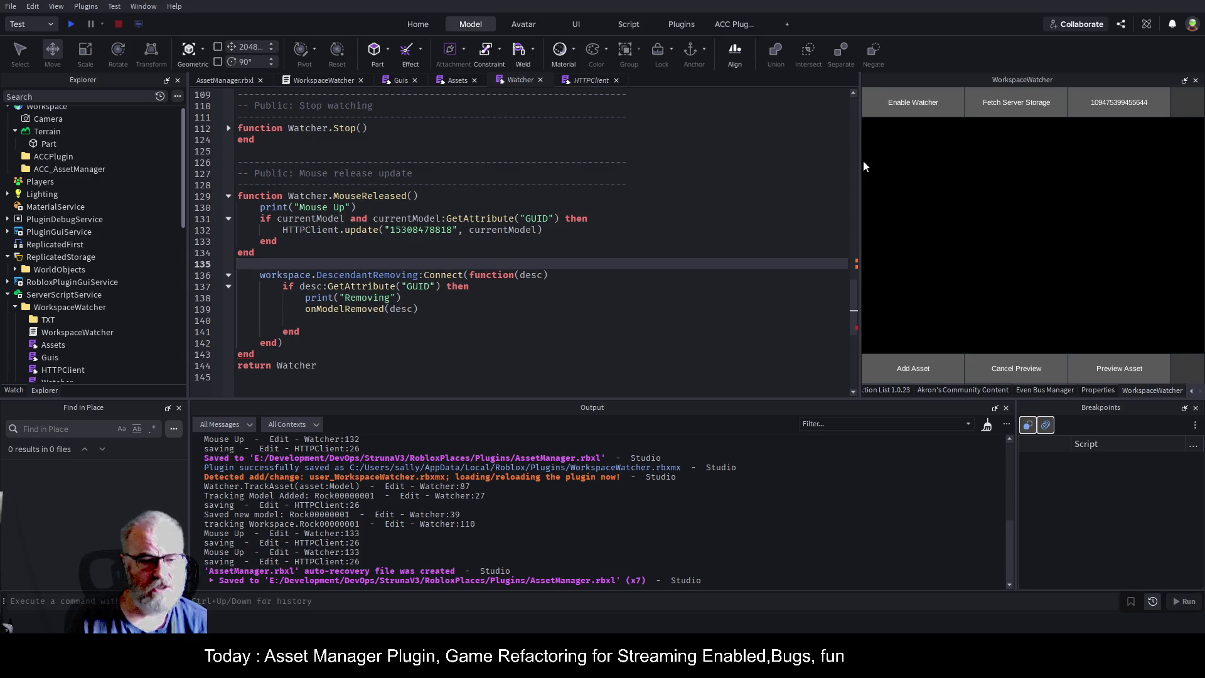
key("shift+Down")
key("shift+Down")
key("shift+Down")
key("shift+End")
key("ctrl+c")
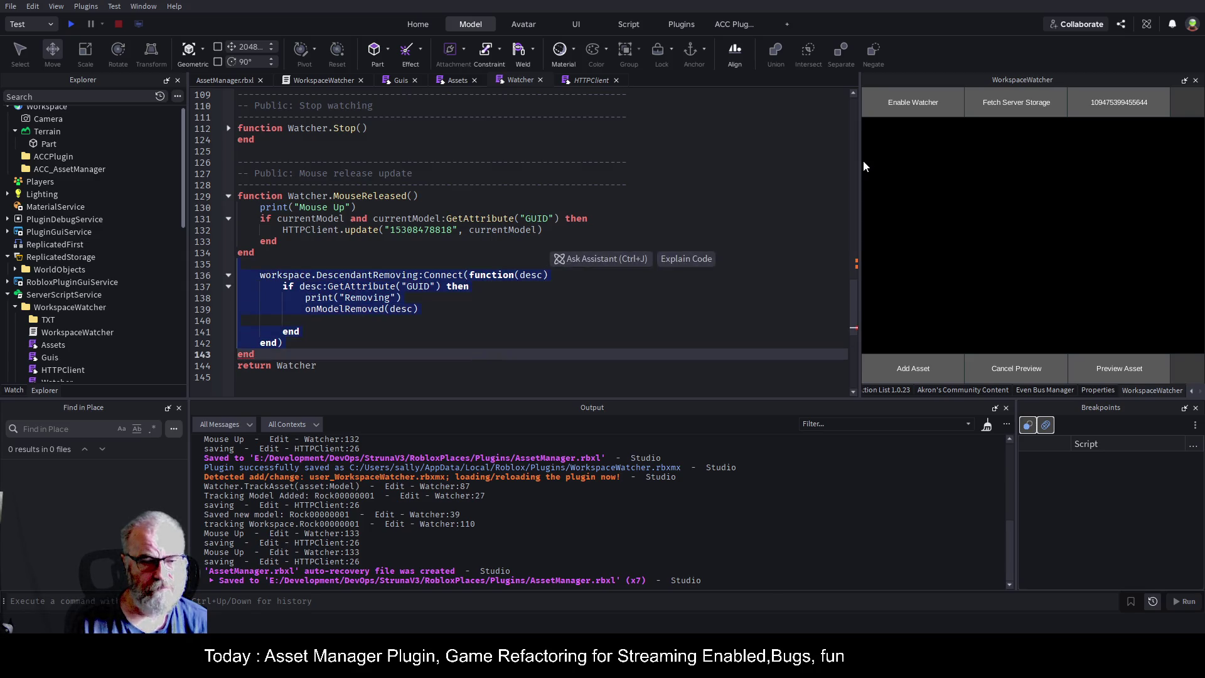
key("Delete")
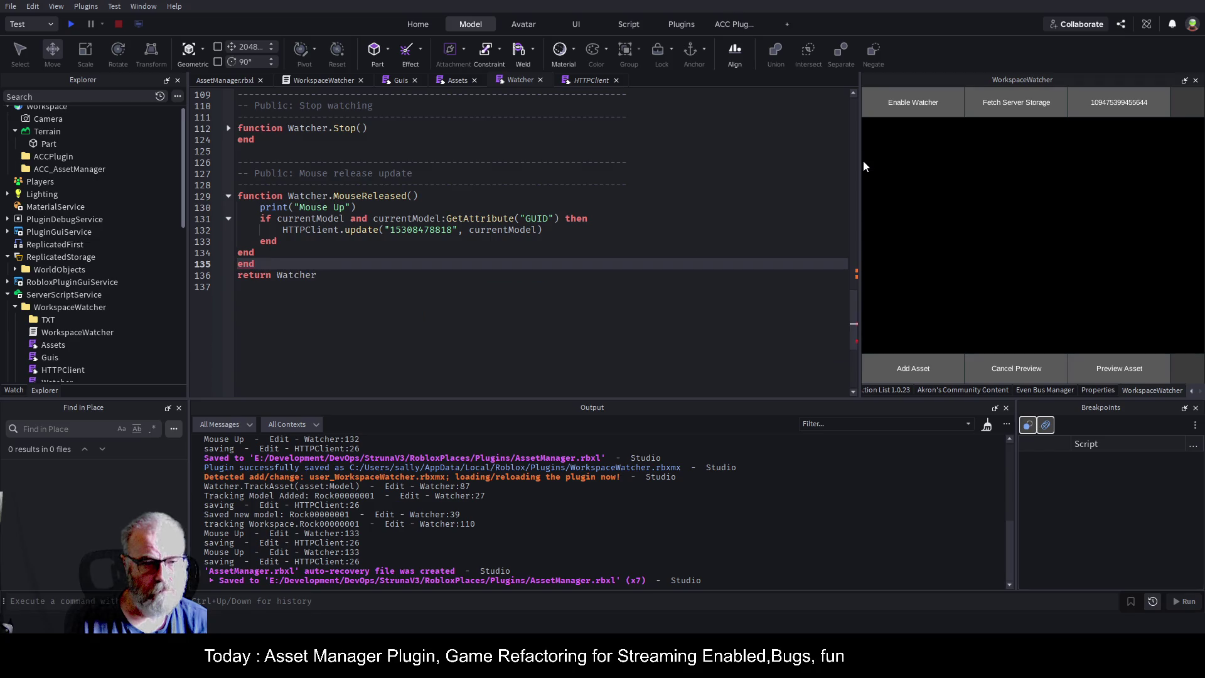
key("shift+End")
- Add a --code comment above return Watcher and paste the DescendantRemoving handler at module level
key("Return")
key("Return")
key("Return")
key("Up")
key("Up")
key("Up")
type("ode")
key("ctrl+v")
key("Up")
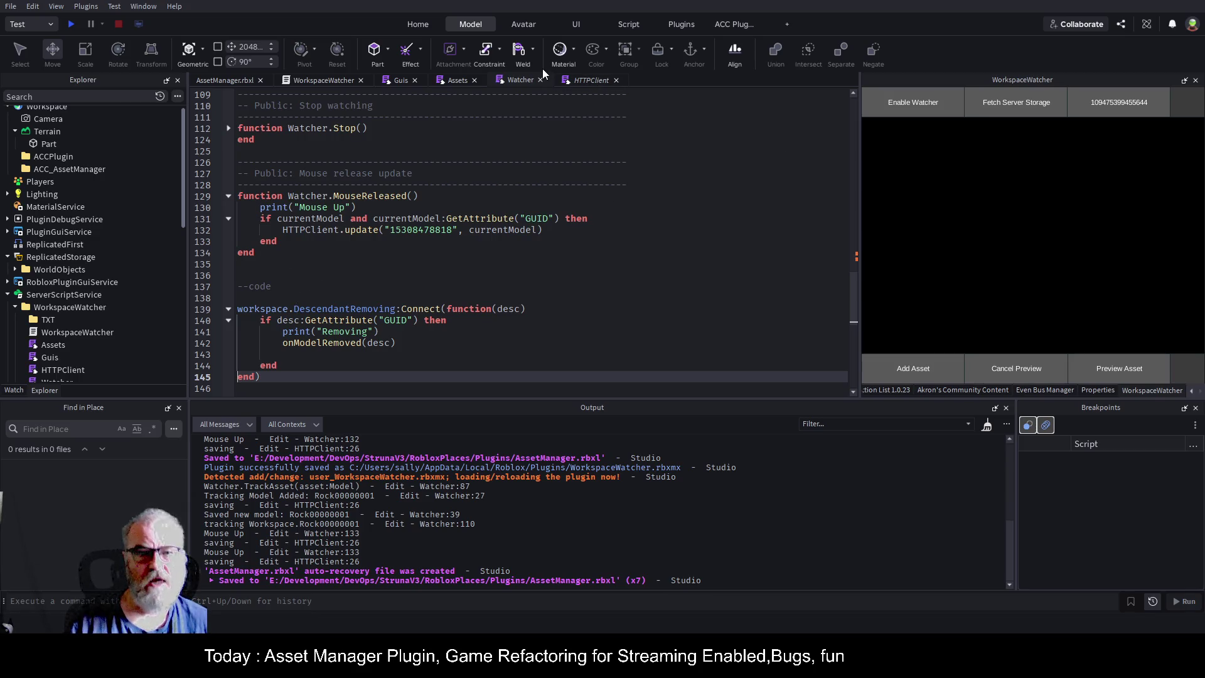
left_click(364, 297)
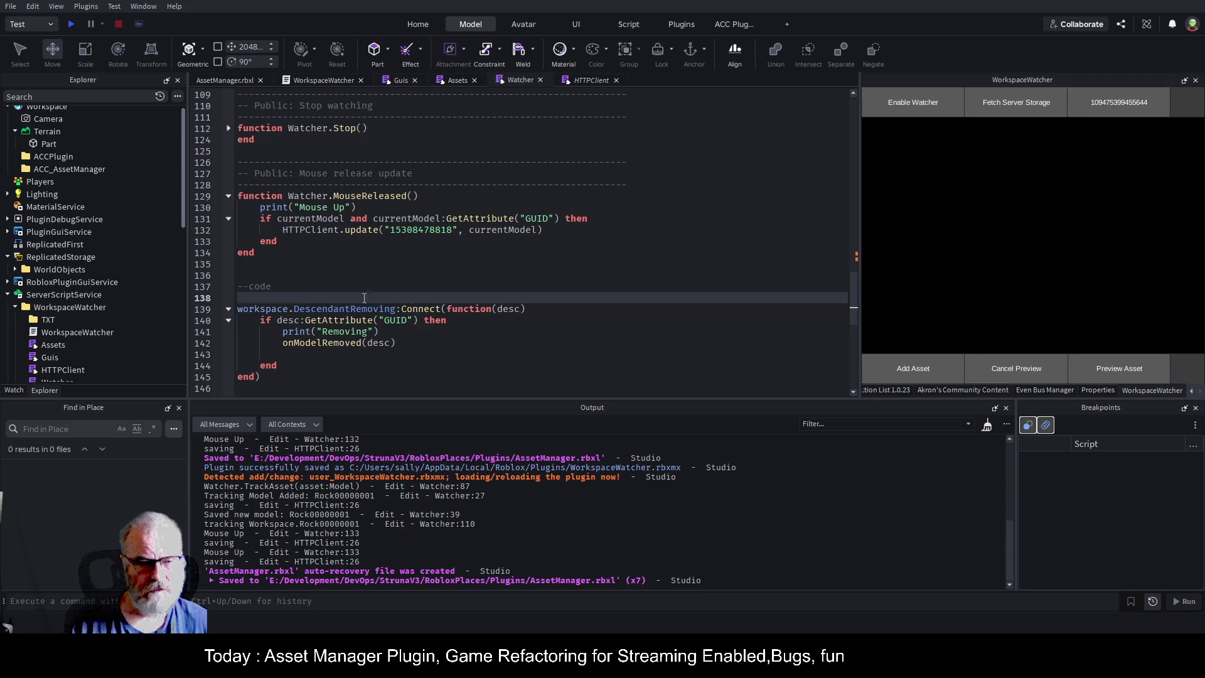
- Declare local isWatching: boolean = false under the --code comment
type("local ")
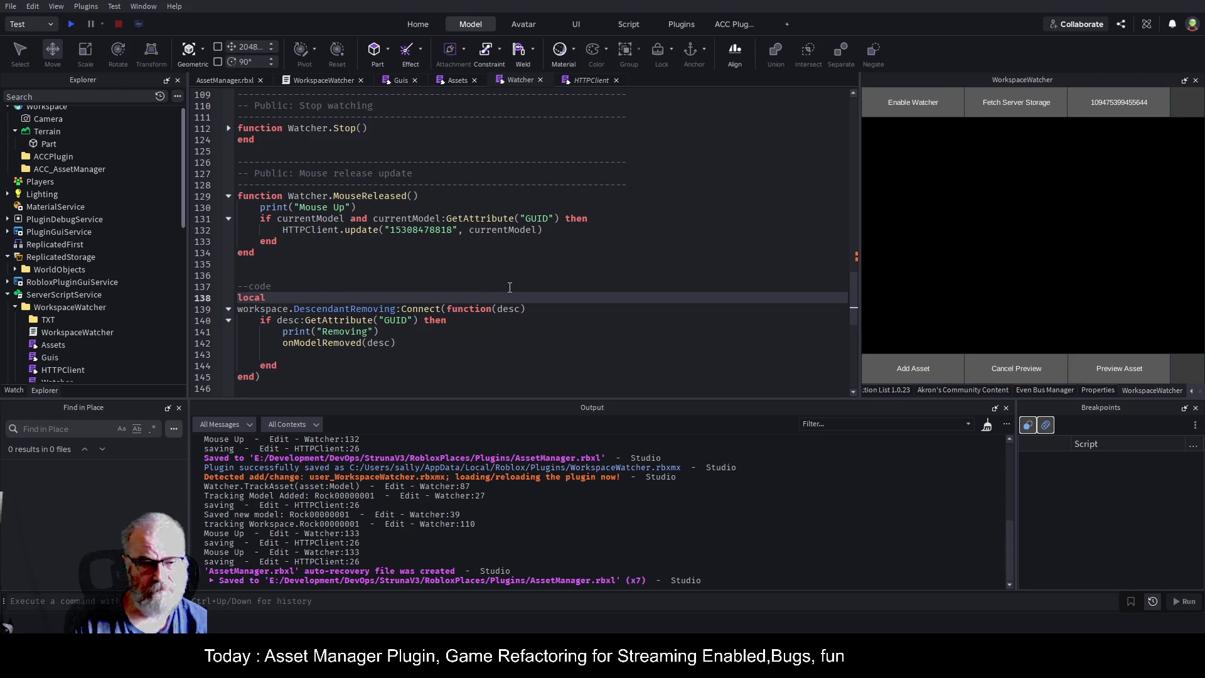
type("isD")
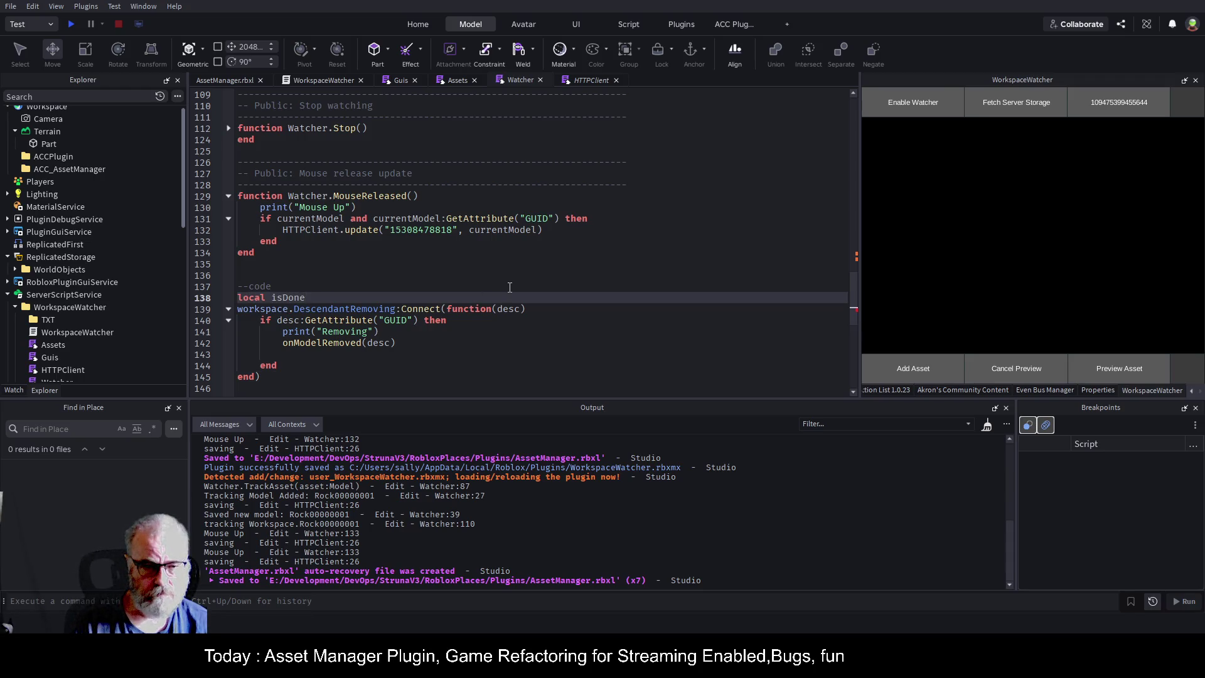
key("BackSpace")
type("Watching = ")
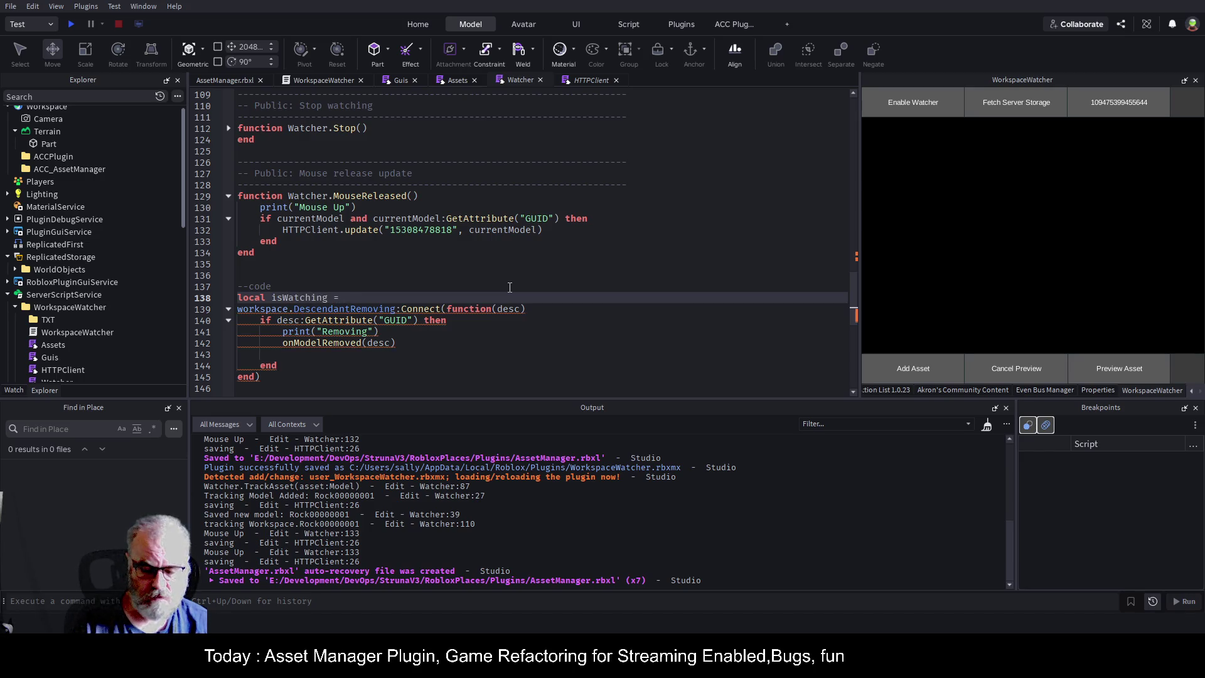
type("false")
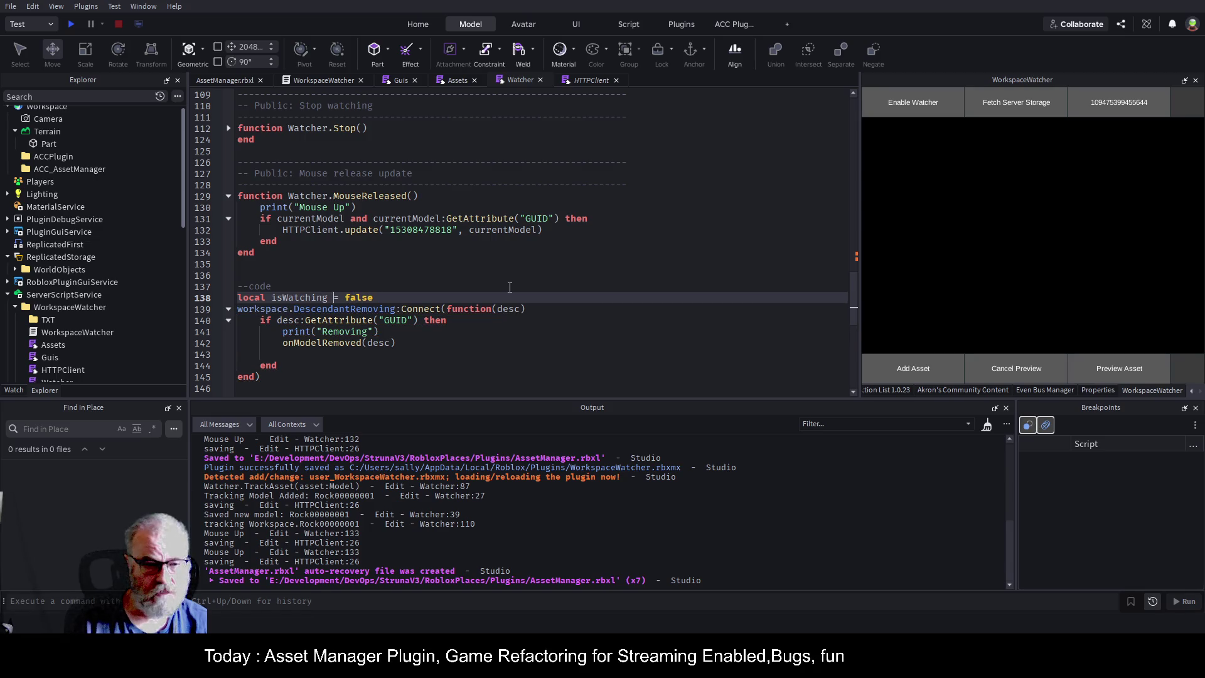
key("Left")
key("Left")
key("Left")
type(":boolean")
- Insert an 'if not isWatching then' block above the DescendantRemoving handler
key("Down")
key("Down")
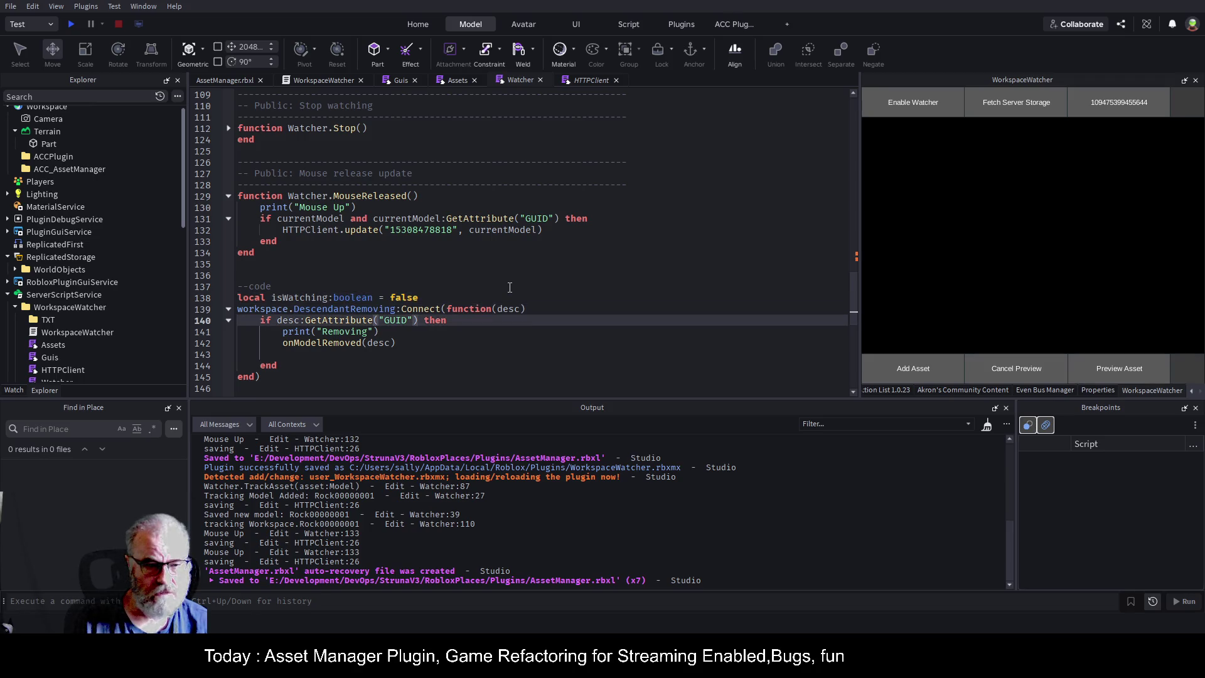
key("Up")
key("Home")
key("Return")
key("Up")
type("if")
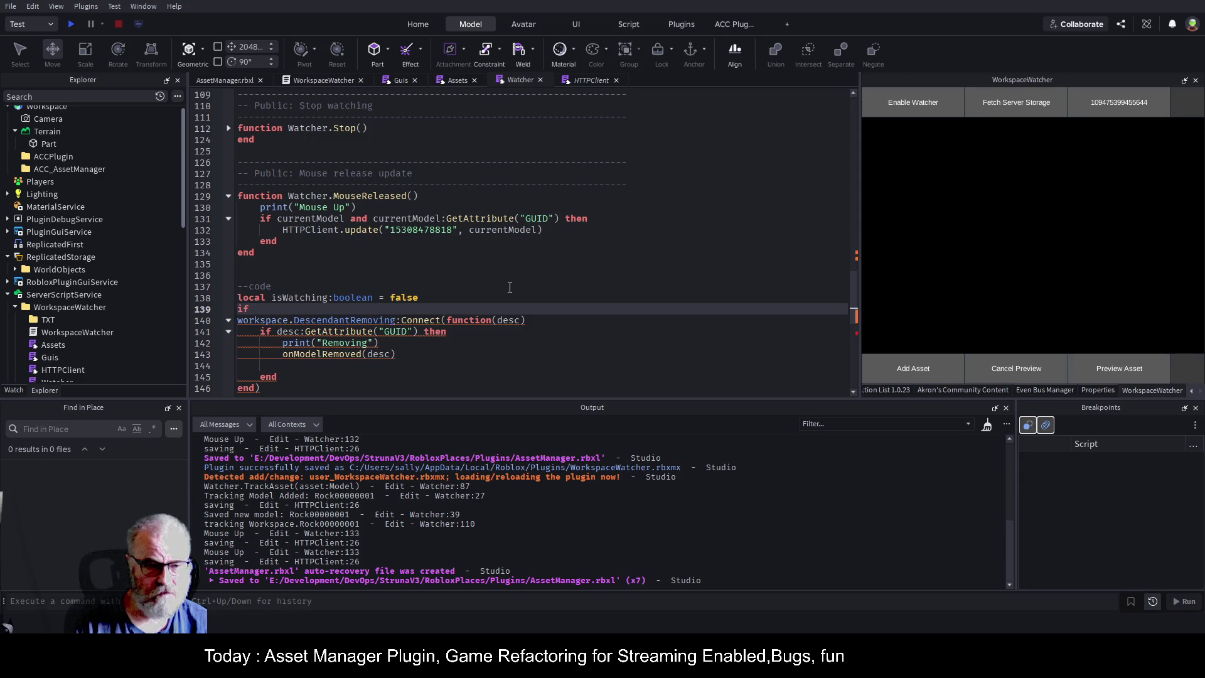
type(" not is")
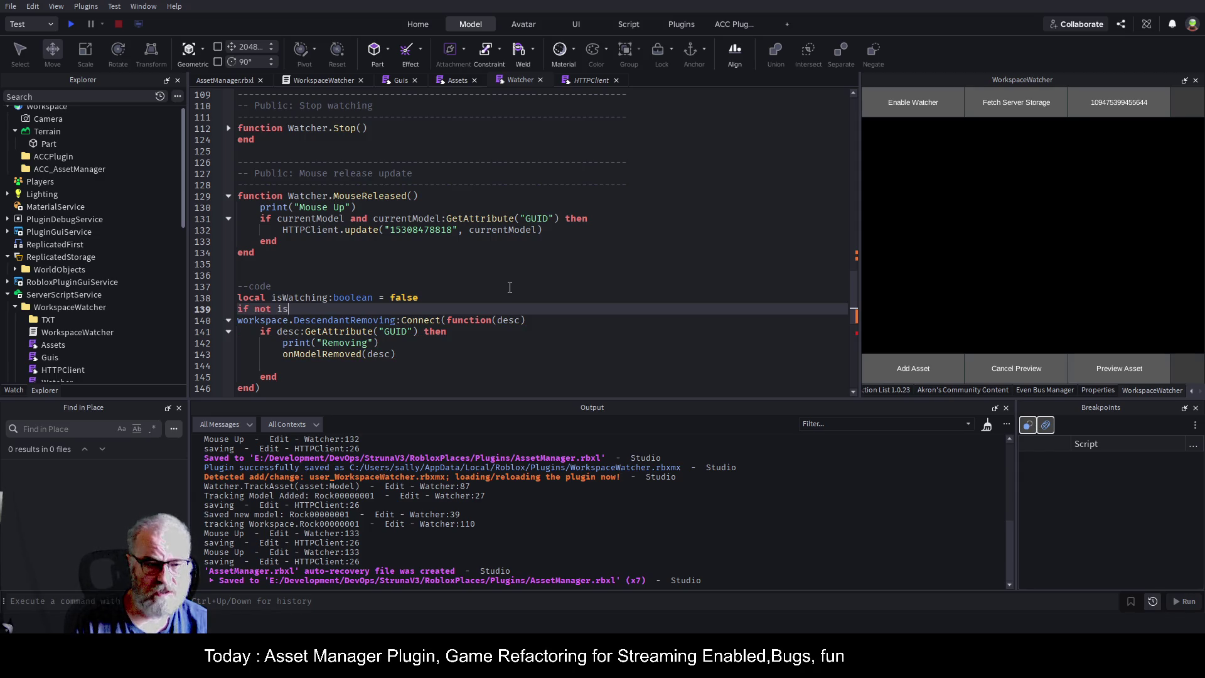
type("Watching then")
key("Return")
key("Down")
key("Down")
- Move the DescendantRemoving listener block inside the isWatching check
key("shift+Down")
key("shift+Down")
key("shift+Down")
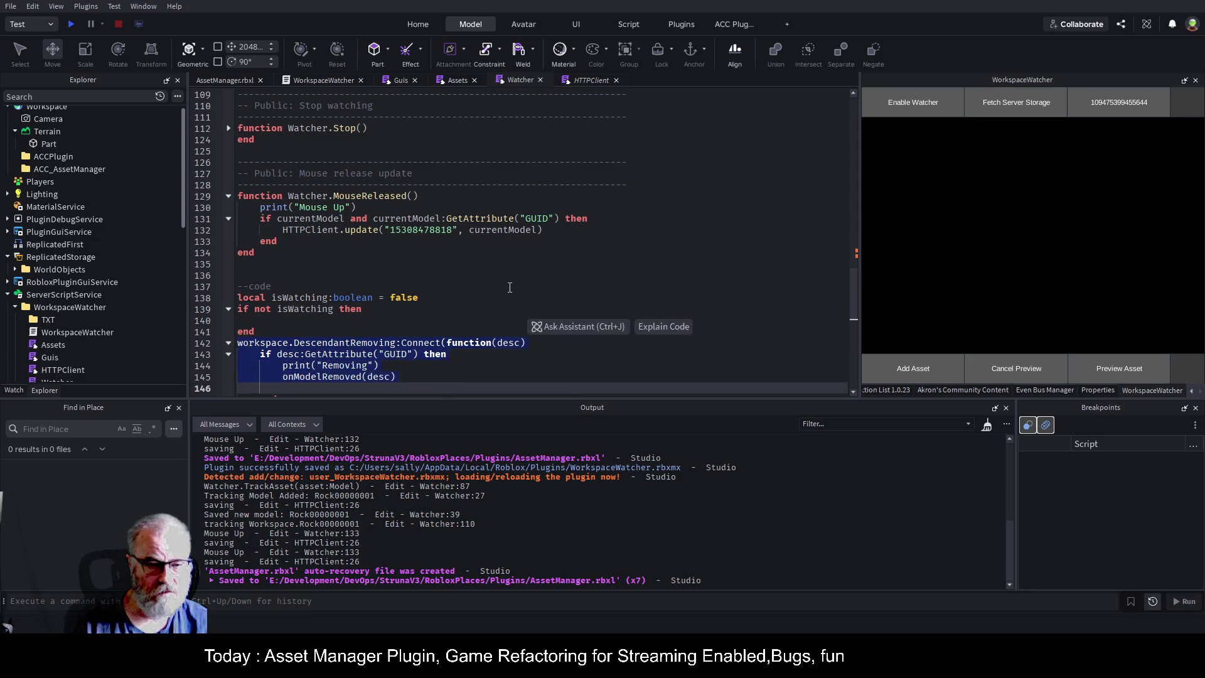
key("shift+Down")
key("shift+Down")
key("ctrl+c")
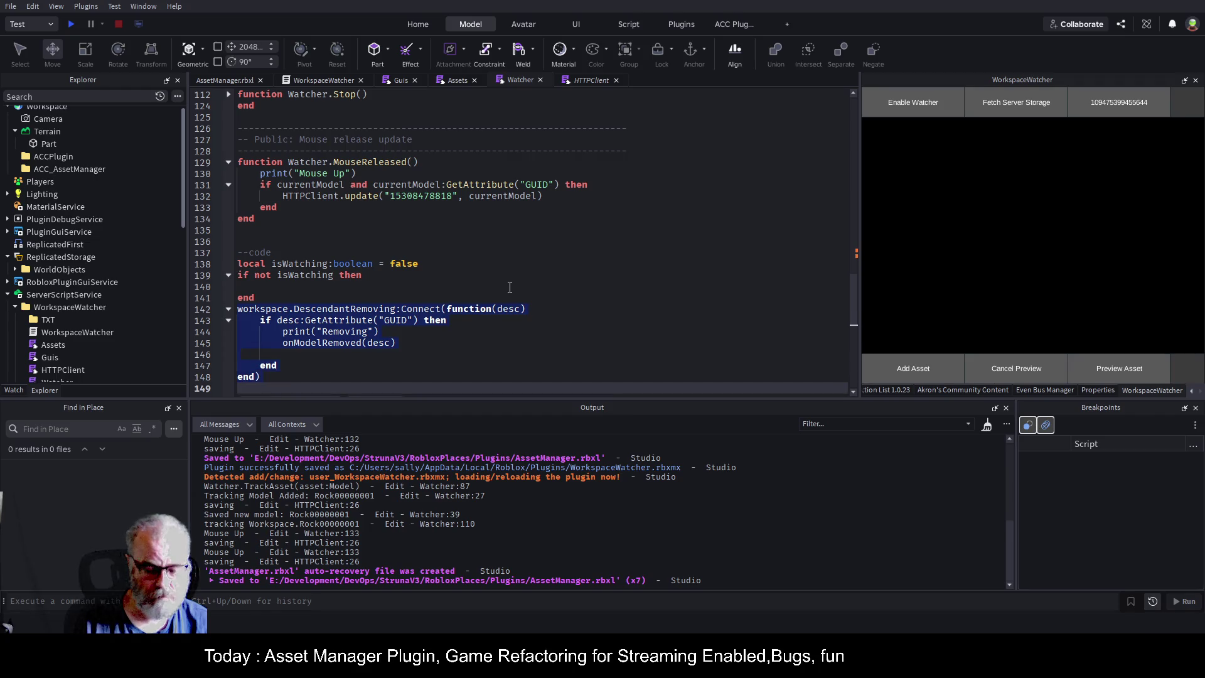
key("BackSpace")
key("Up")
key("Up")
key("Up")
key("Down")
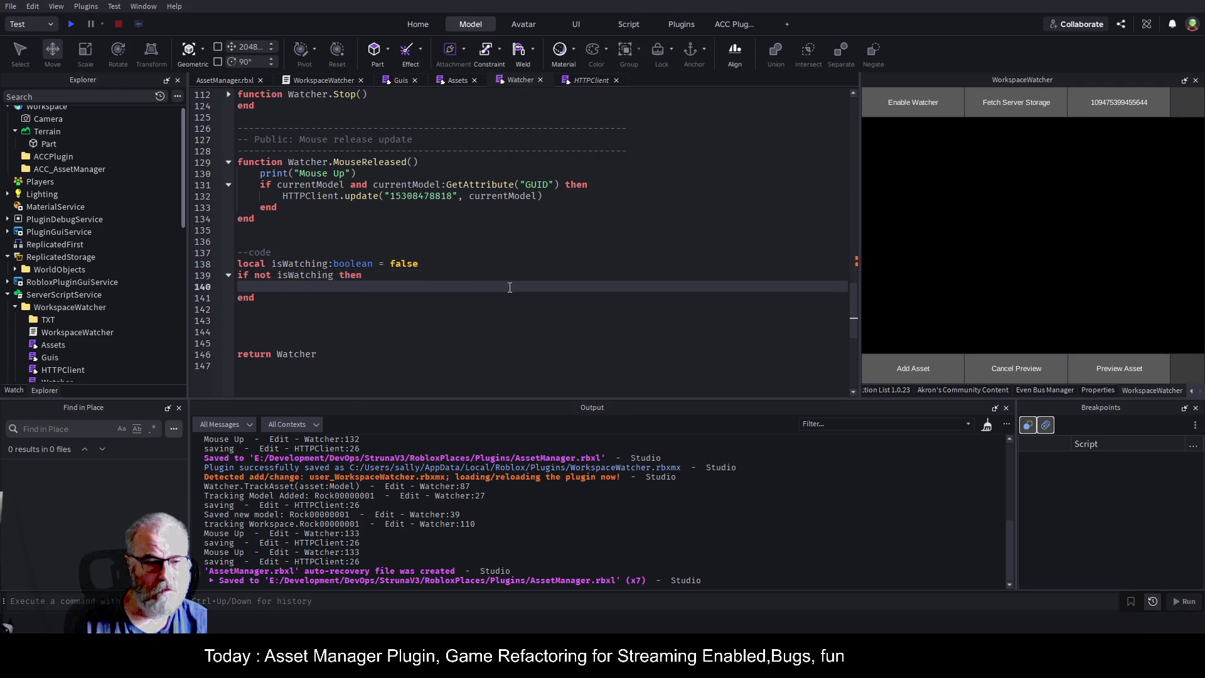
key("ctrl+v")
- Add an indented isWatching=true line after the listener and save the script
type("isWatching=true")
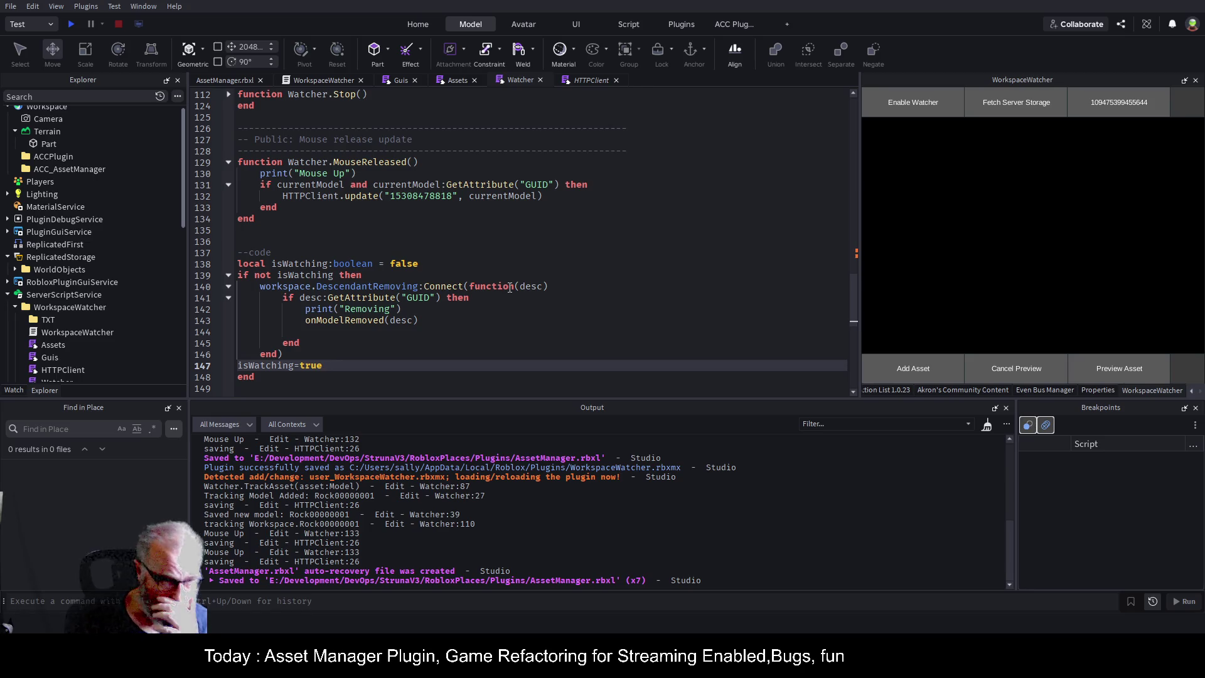
key("Home")
key("Tab")
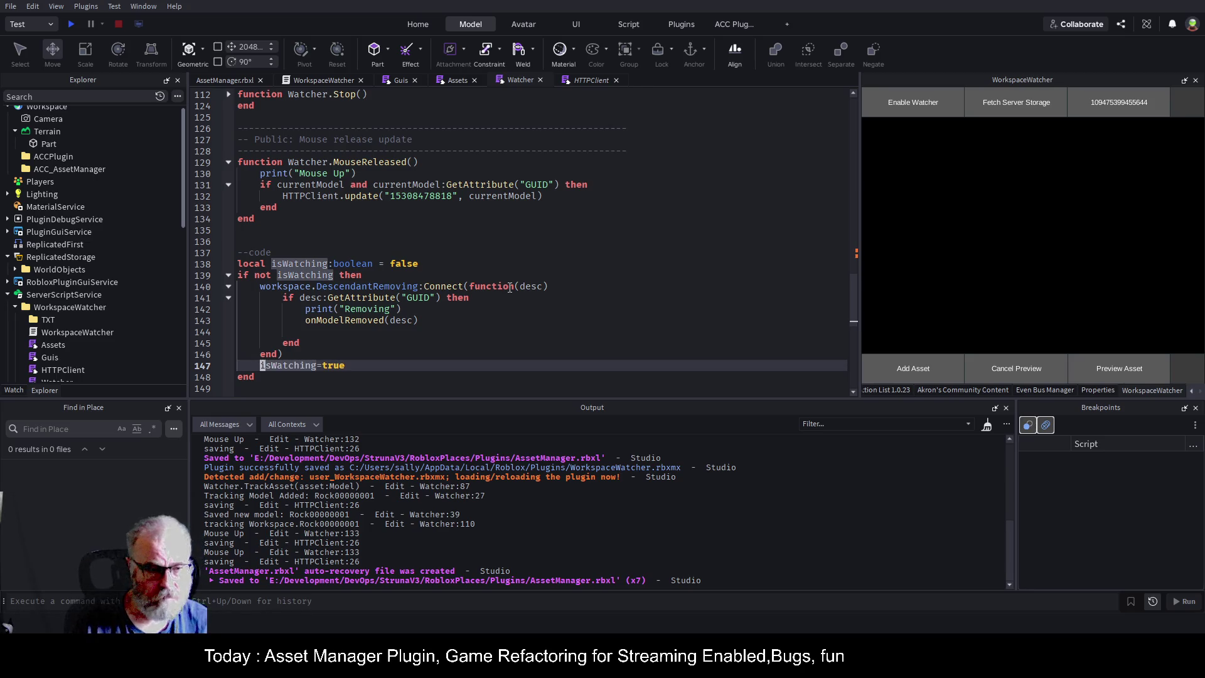
key("Up")
key("ctrl+s")
left_click(320, 252)
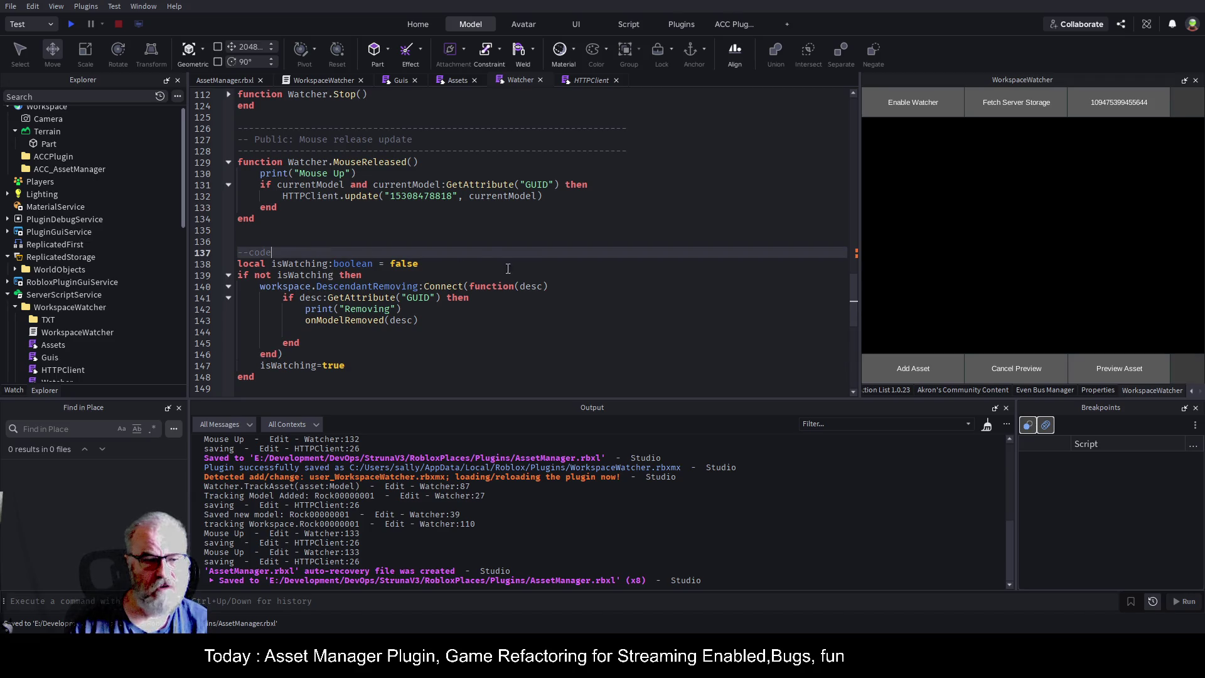
- Save the Watcher script and review the GUID check and isWatching=true lines
key("Down")
key("Down")
key("ctrl+s")
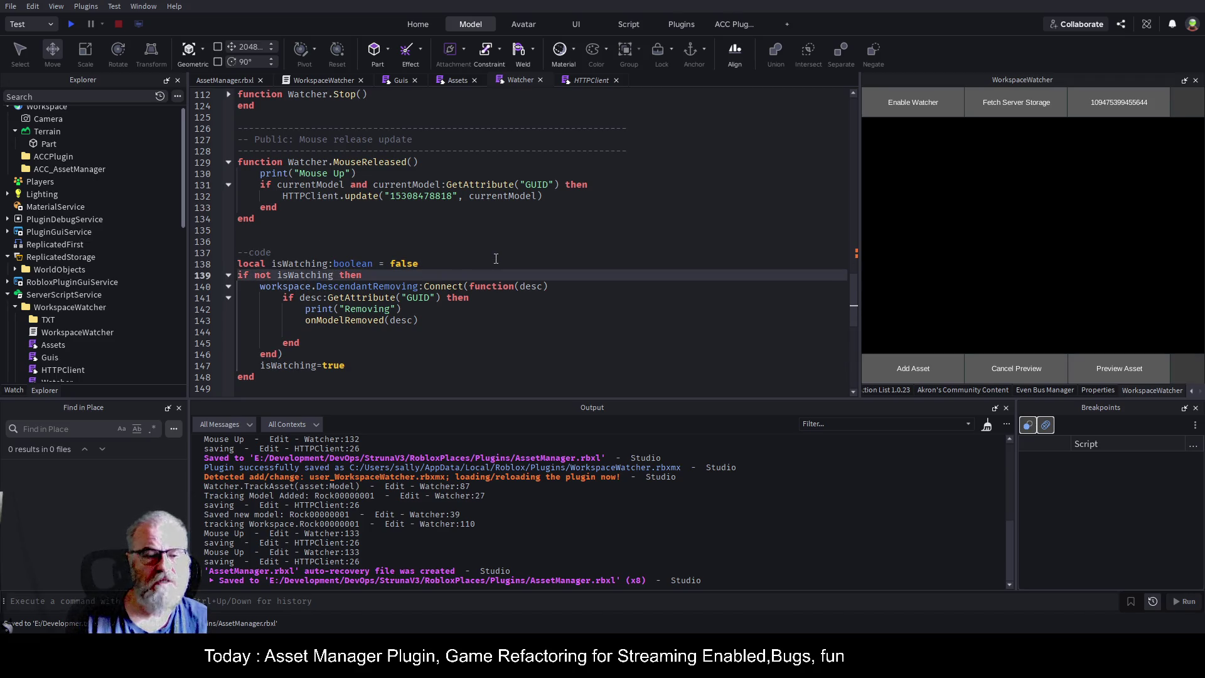
left_click(362, 294)
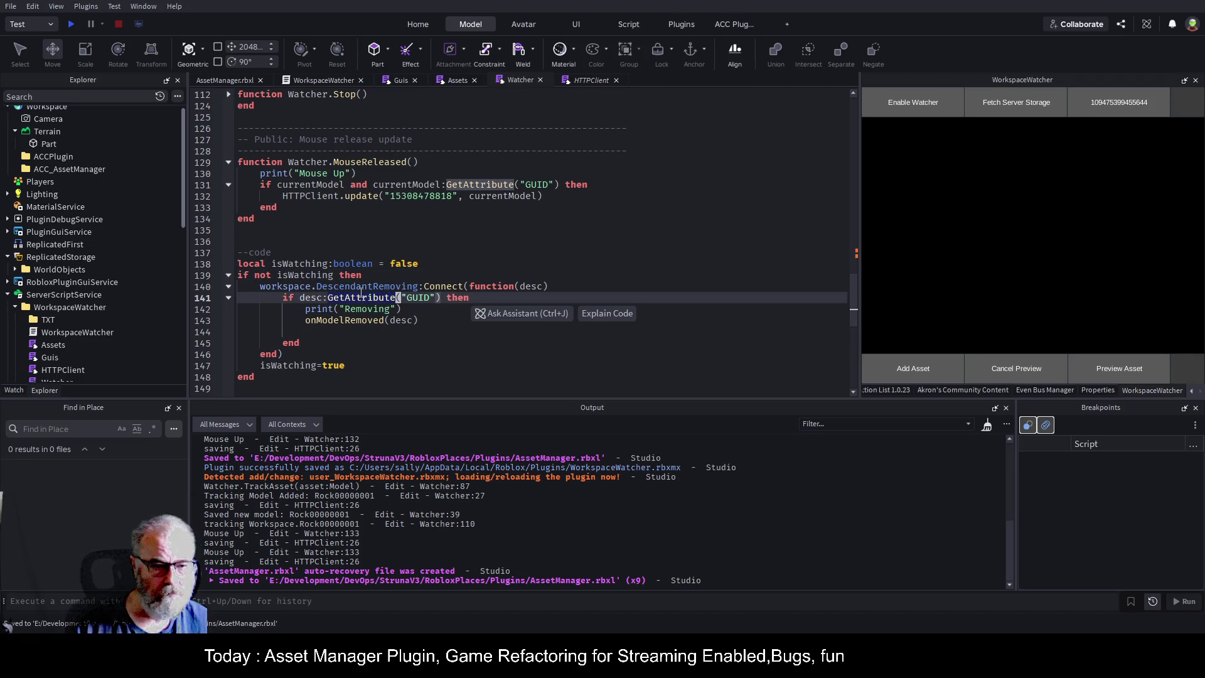
left_click(411, 355)
left_click(445, 363)
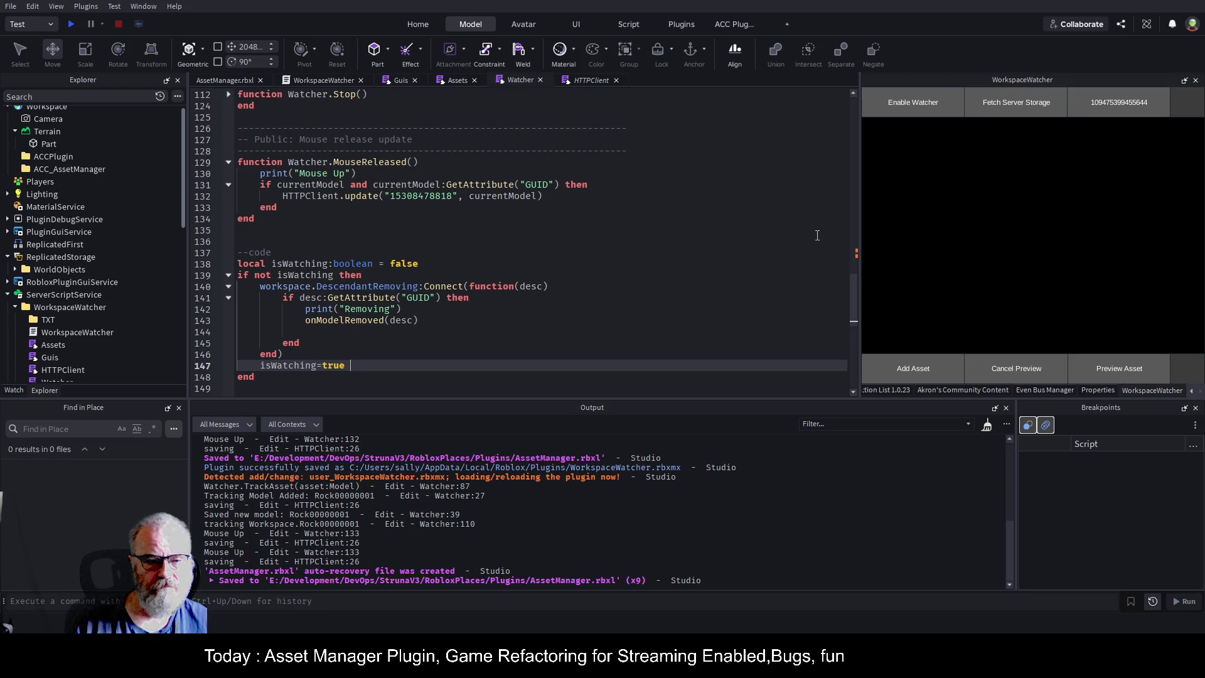
left_click(388, 330)
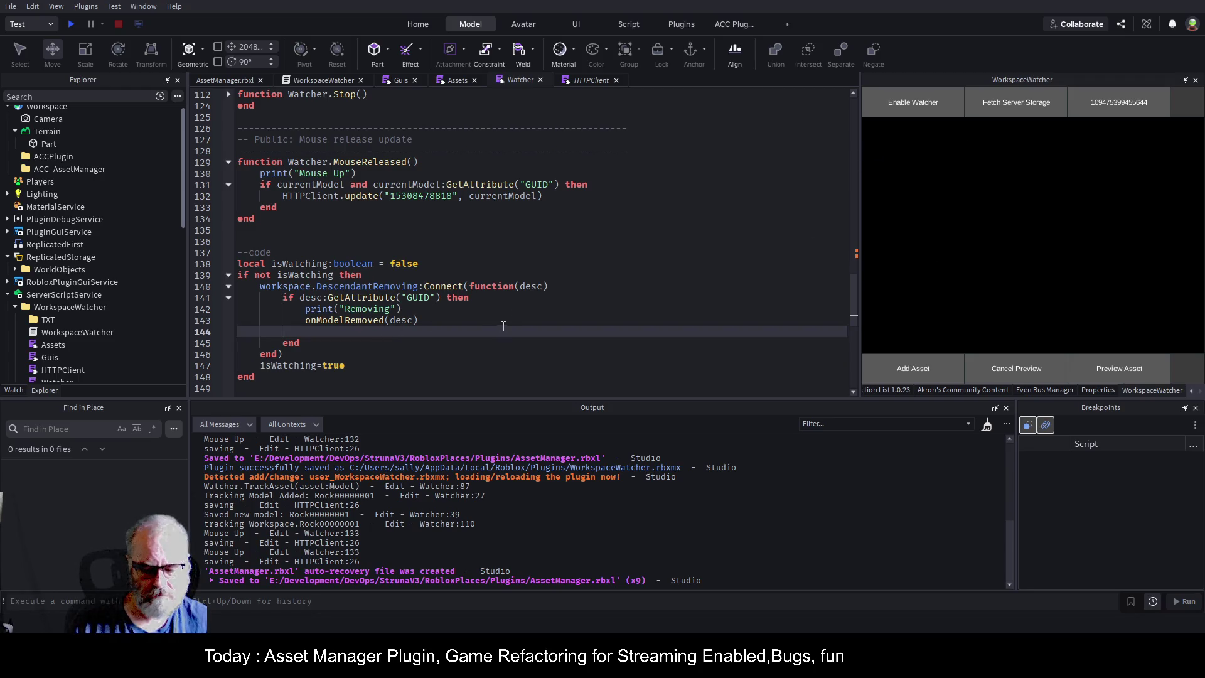
- Add a --todo comment below --code about toggling the listener and disconnecting it later, and save
left_click(395, 252)
key("Return")
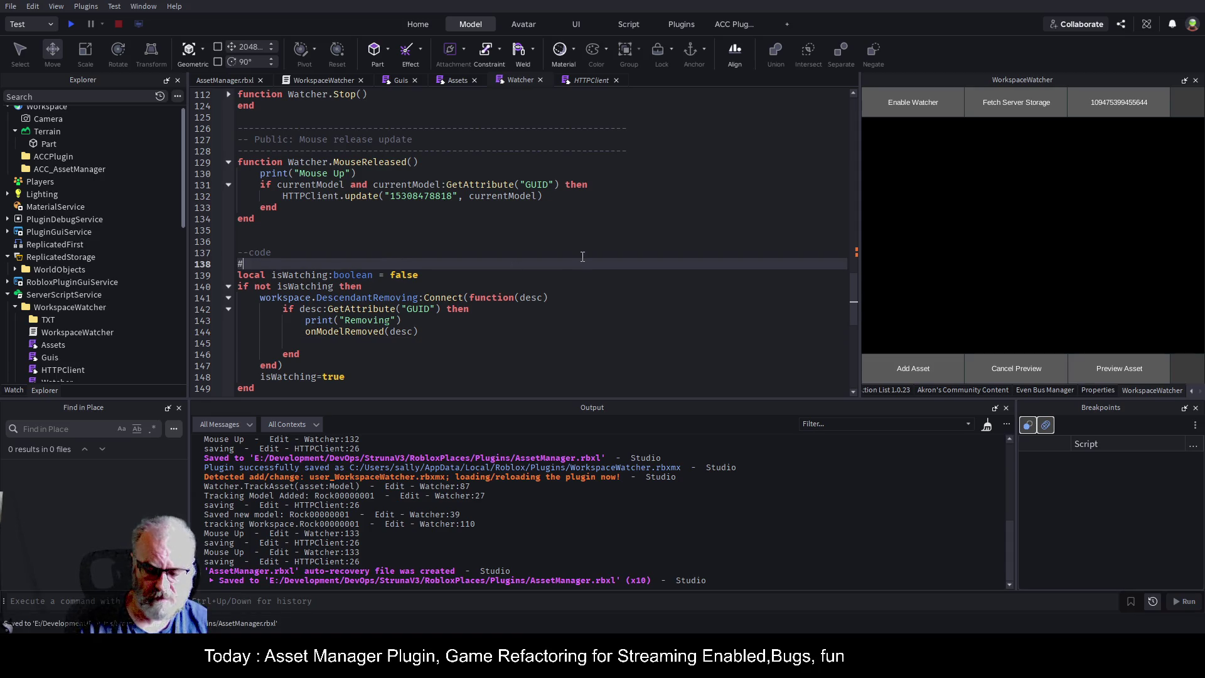
type("--t")
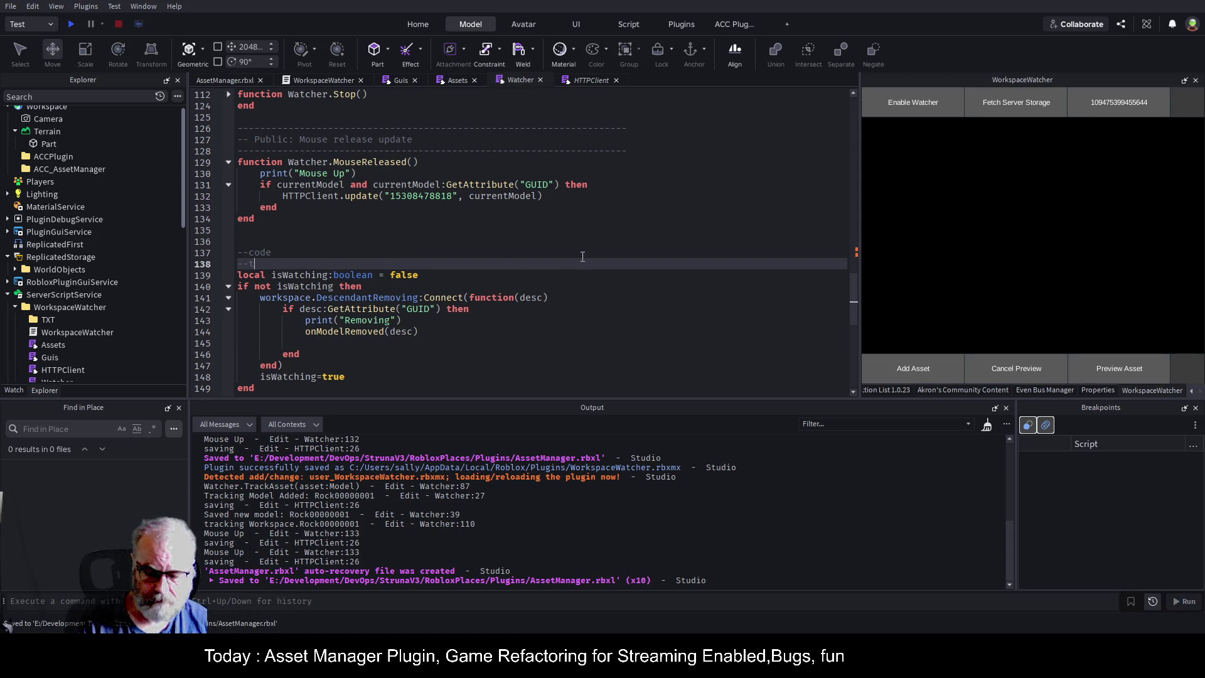
type("odo at some p")
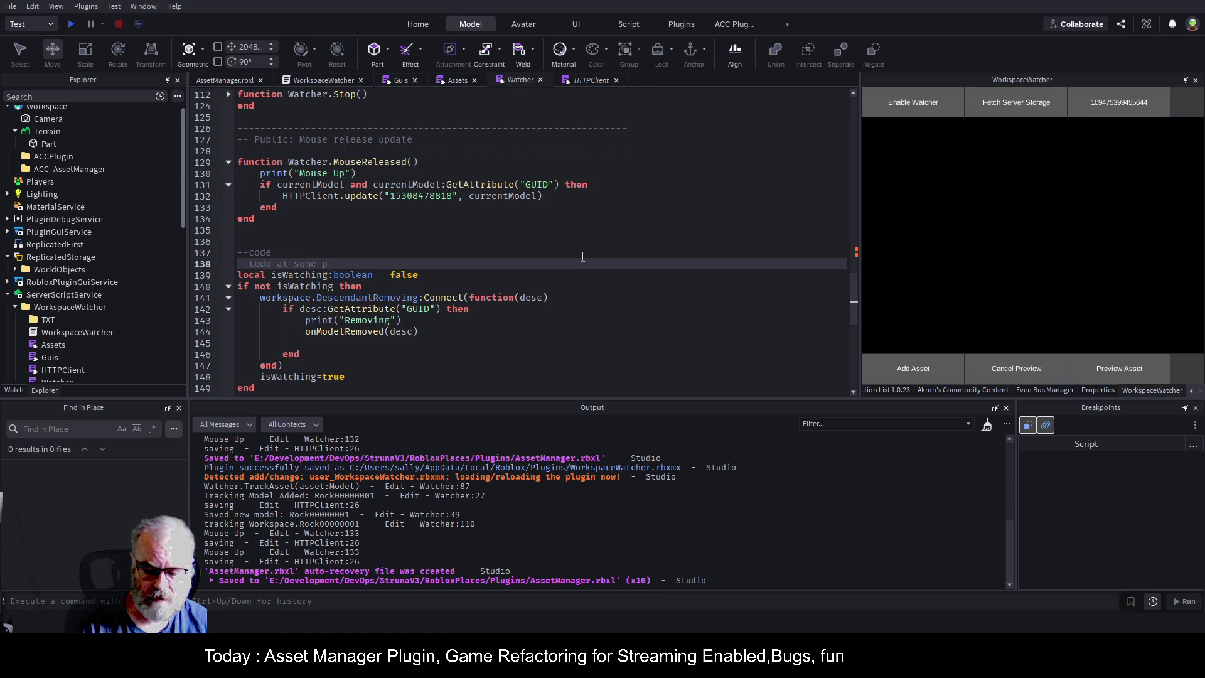
type("oint we need ")
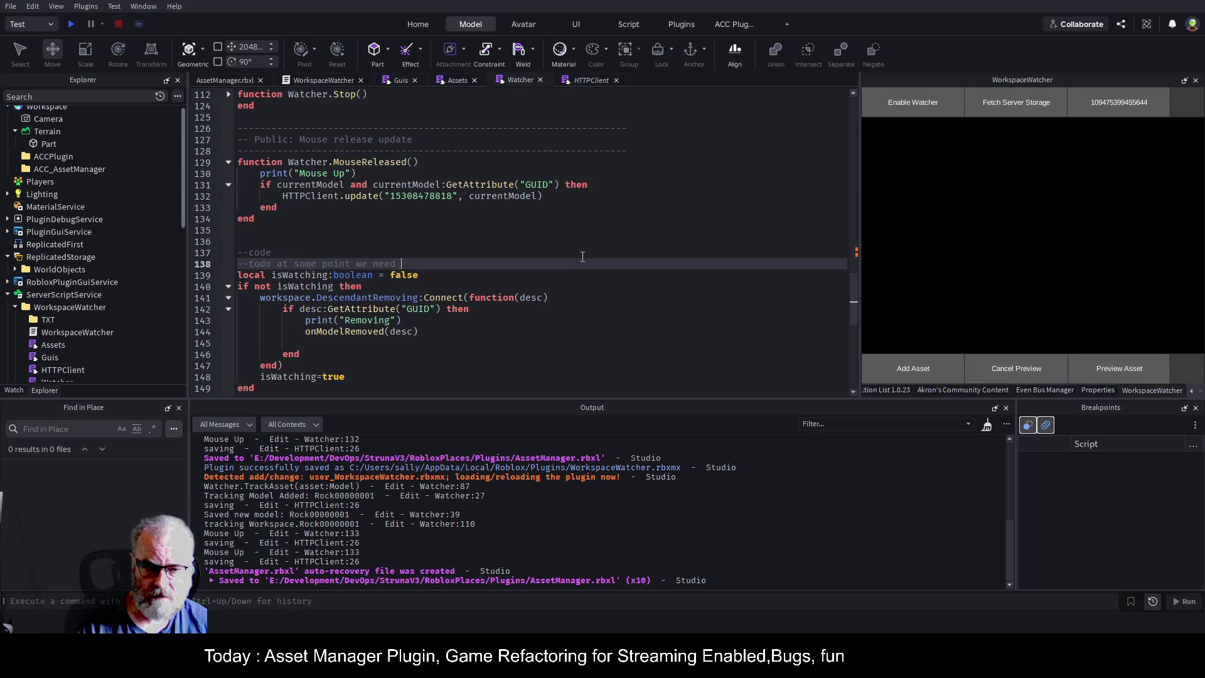
type("to toggle this listen")
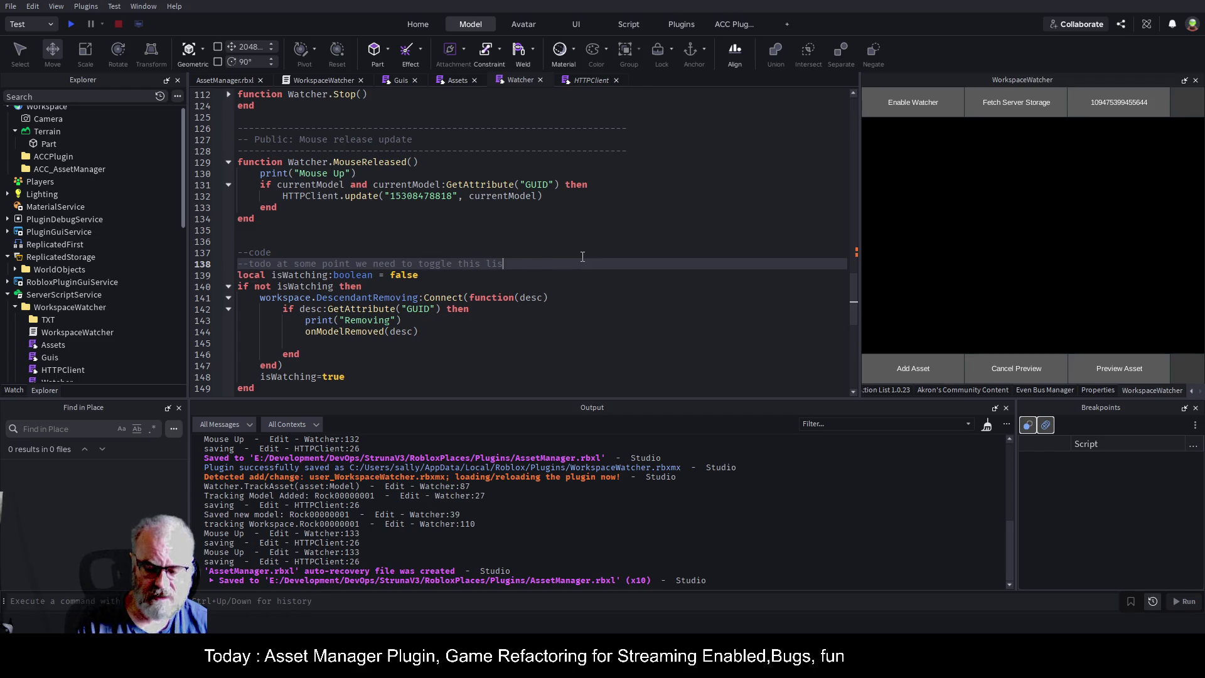
type("eer")
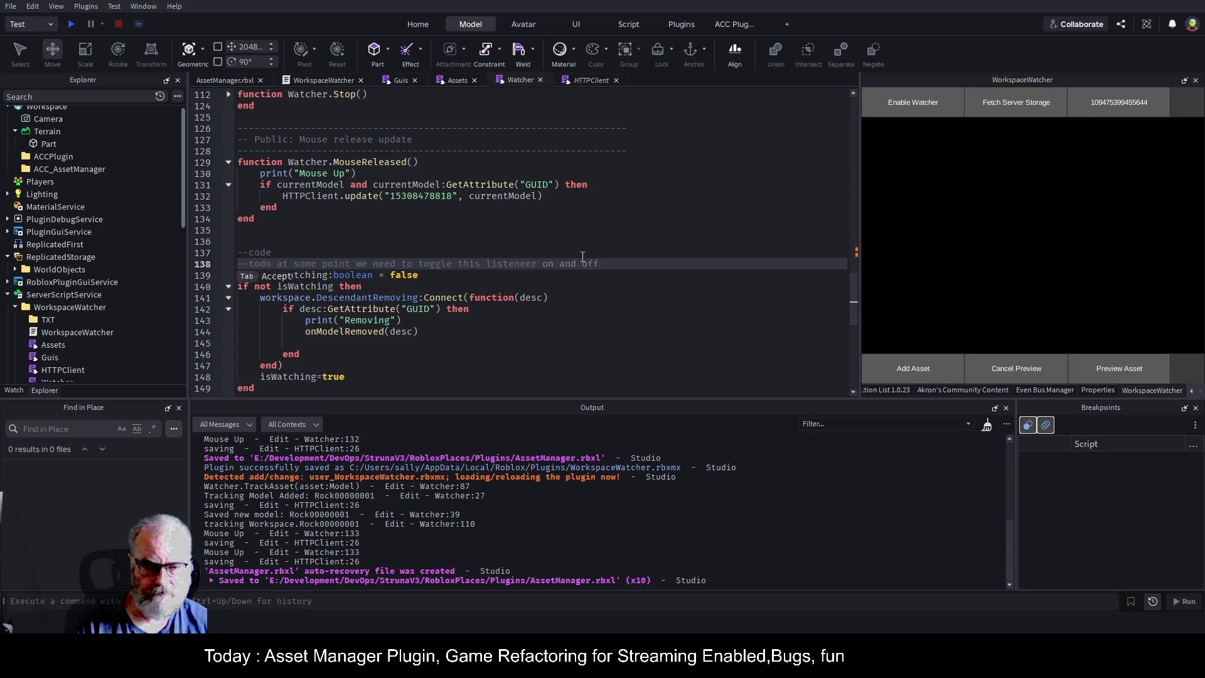
key("ctrl+s")
type("s")
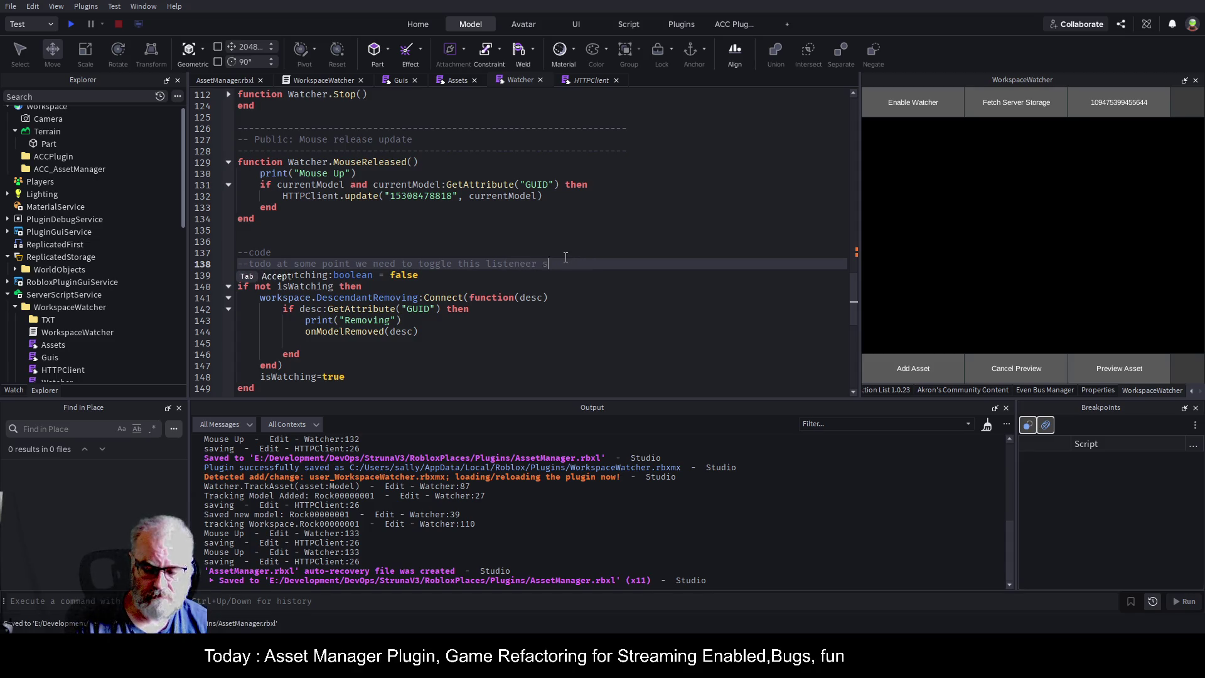
type("o local stener")
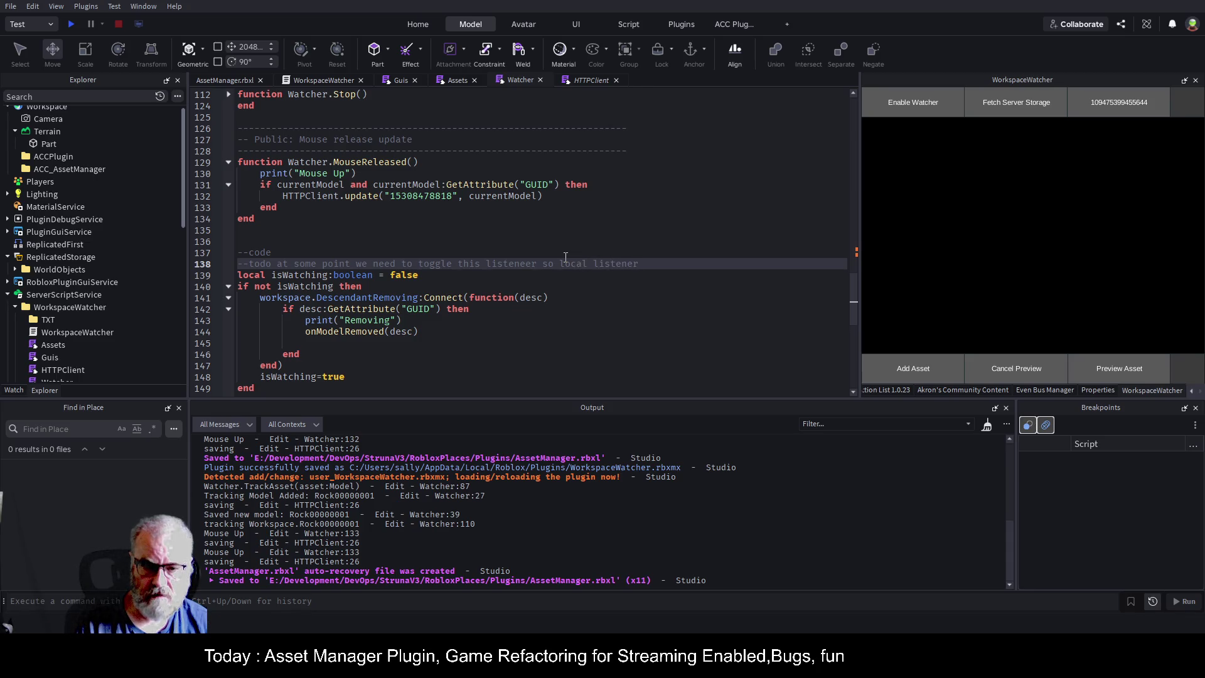
type("=code")
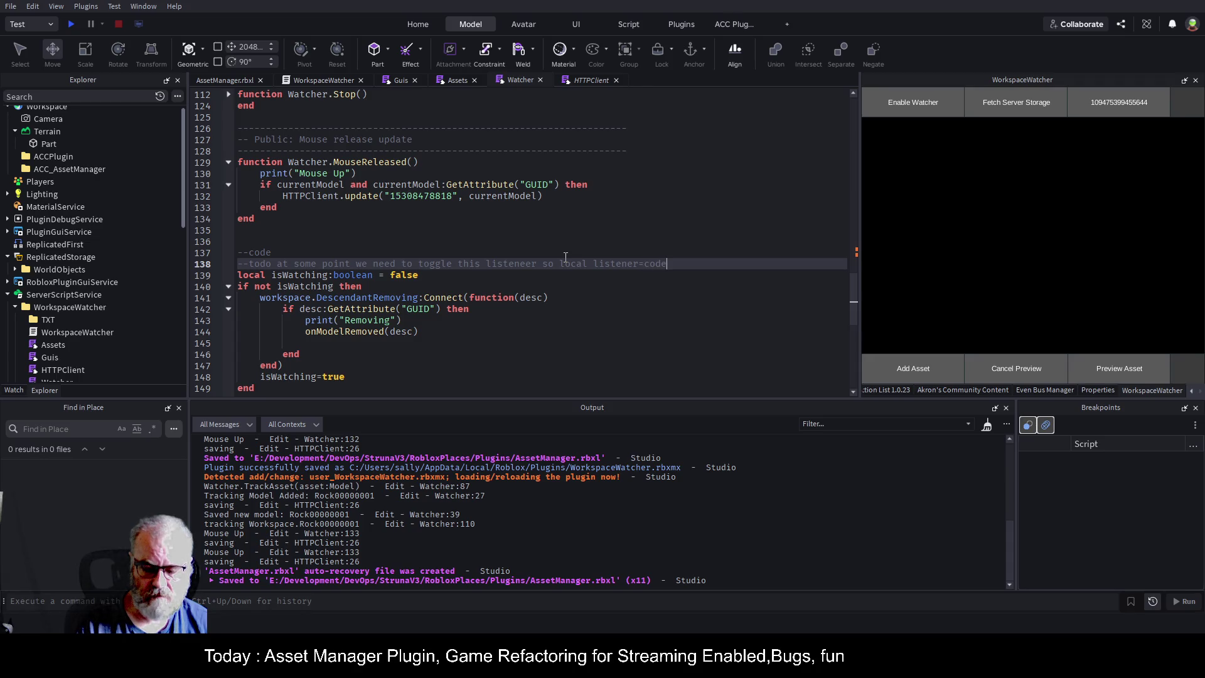
type(" de")
type("isconne")
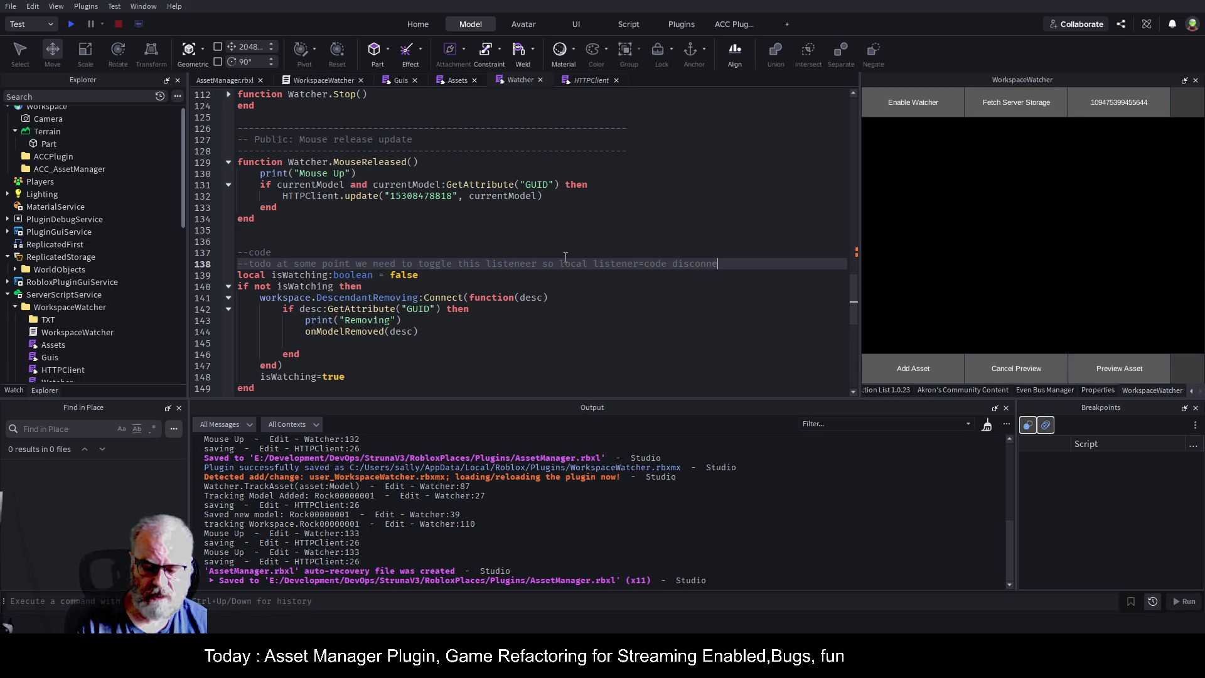
type("ct later")
key("Up")
key("Up")
key("Up")
left_click(77, 307)
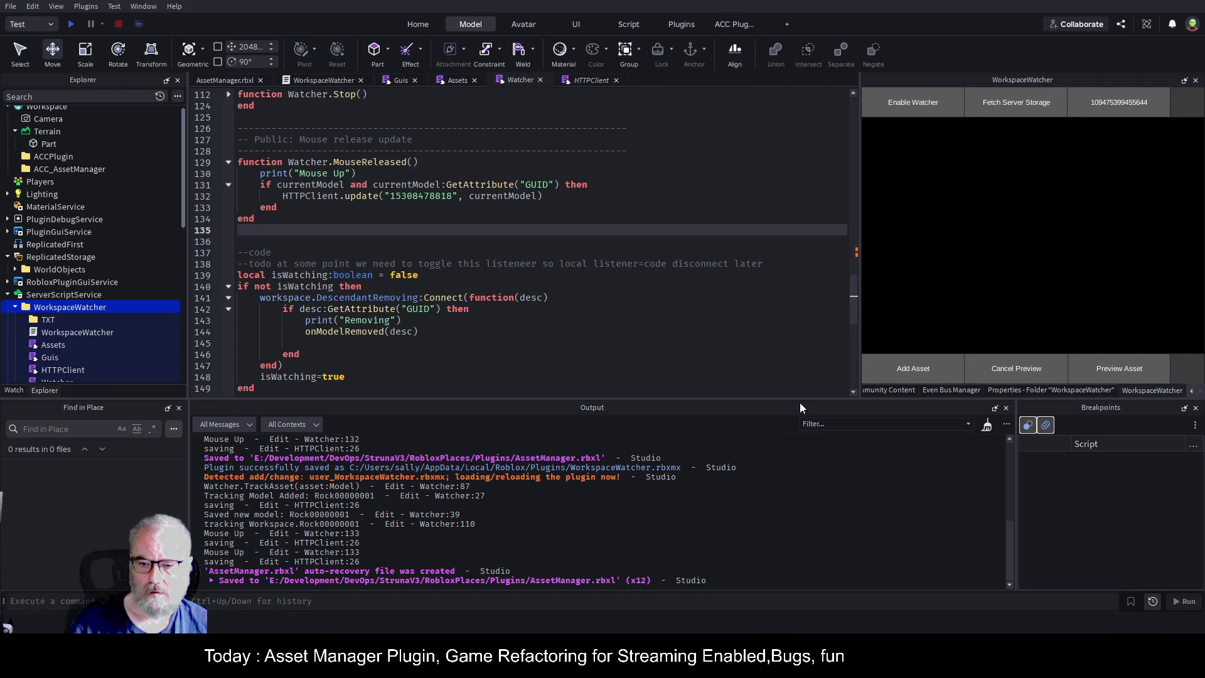
- Save to reload the WorkspaceWatcher plugin and switch to the place's 3D view
key("ctrl+s")
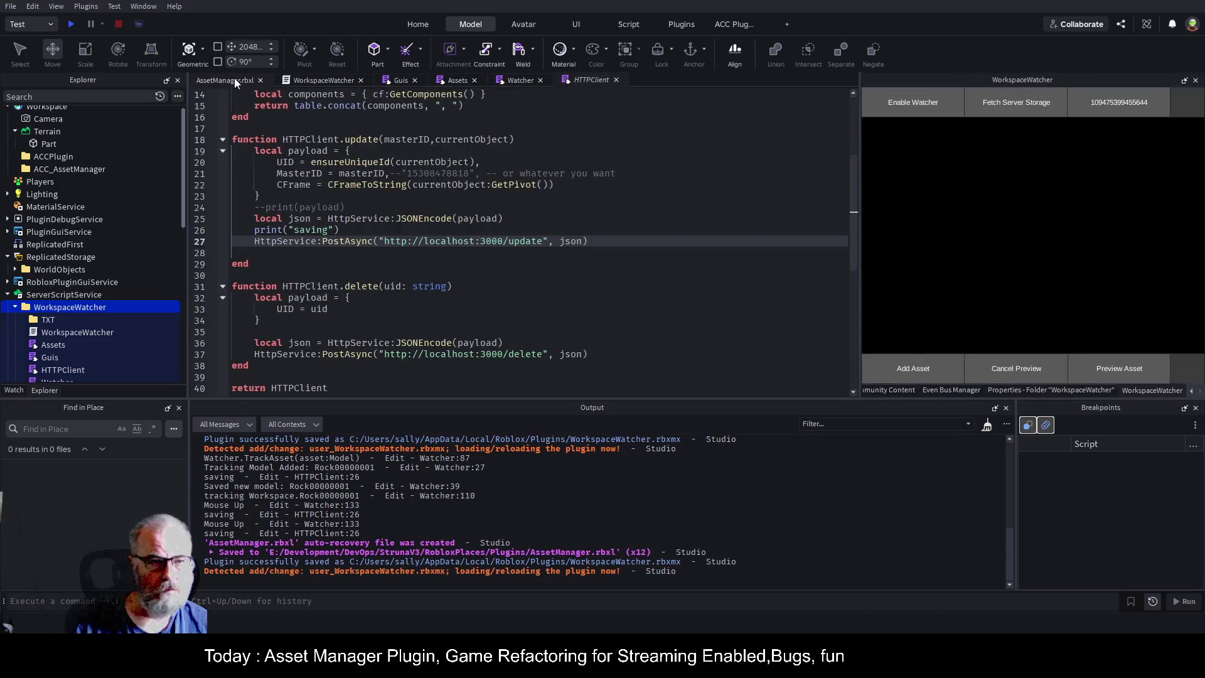
left_click(235, 80)
scroll(107, 189, "down", 5)
- Add Rock00000001 from ServerStorage to the workspace and drag it twice along the X axis
left_click(94, 283)
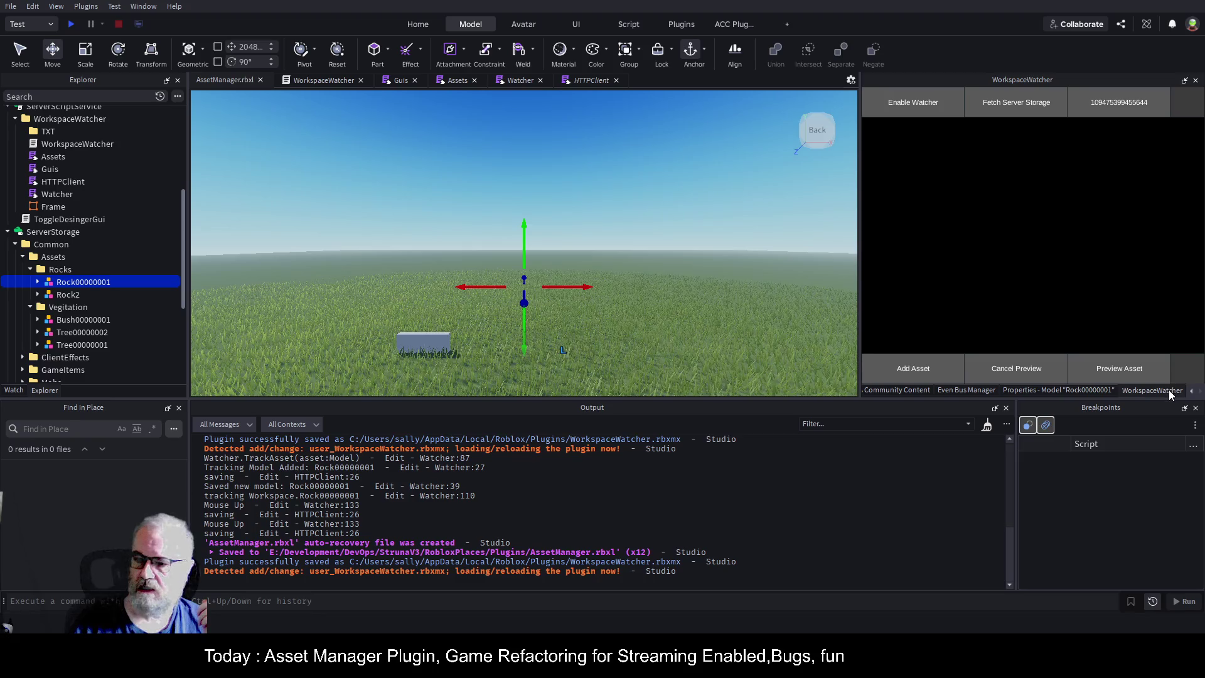
left_click(933, 370)
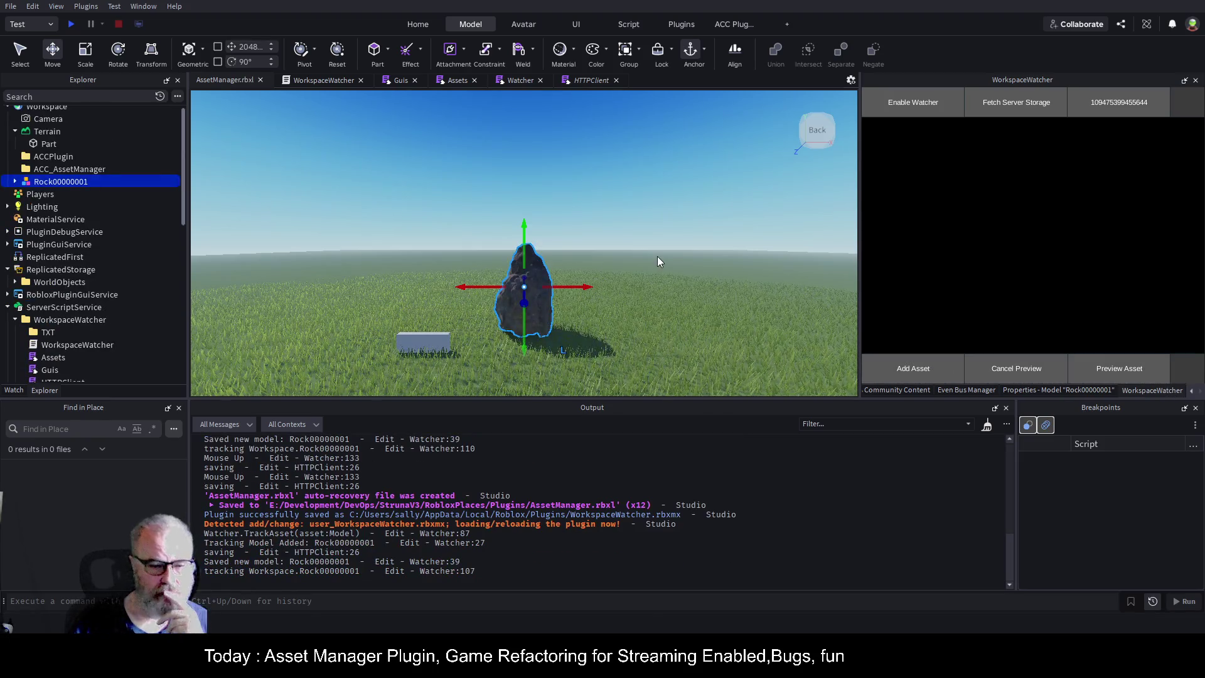
mouse_move(580, 286)
left_mouse_down()
mouse_move(698, 274)
mouse_move(660, 306)
mouse_move(603, 284)
left_mouse_up()
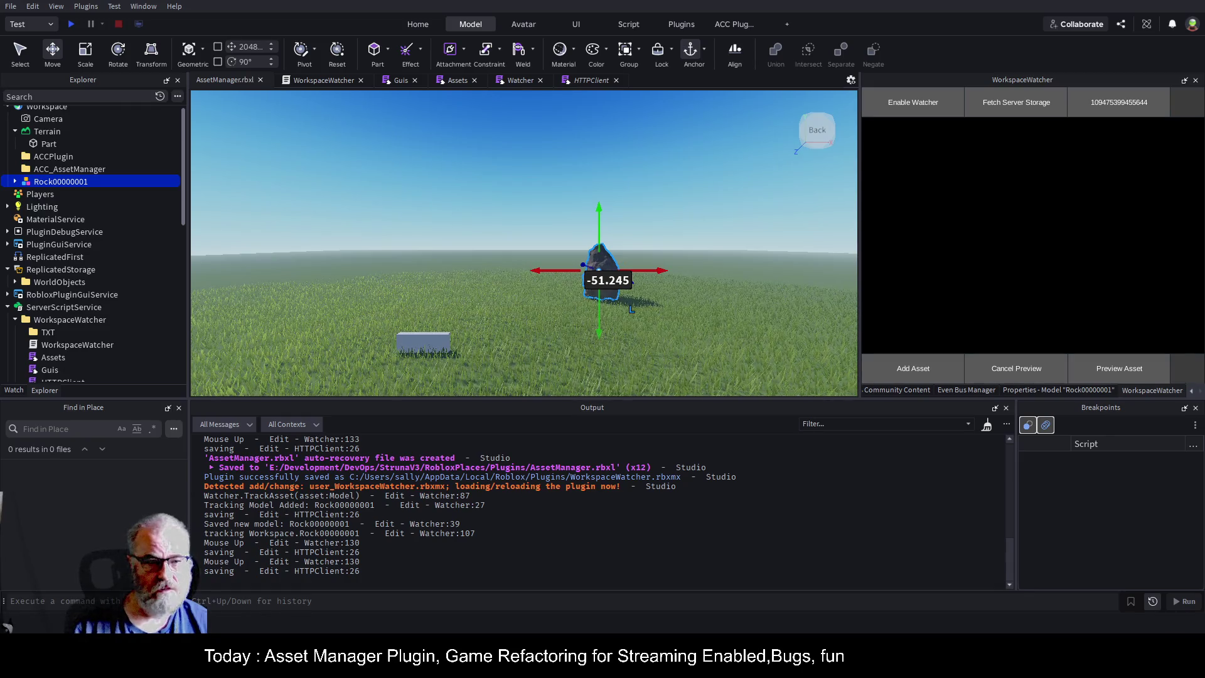
left_click_drag(660, 271, 714, 271)
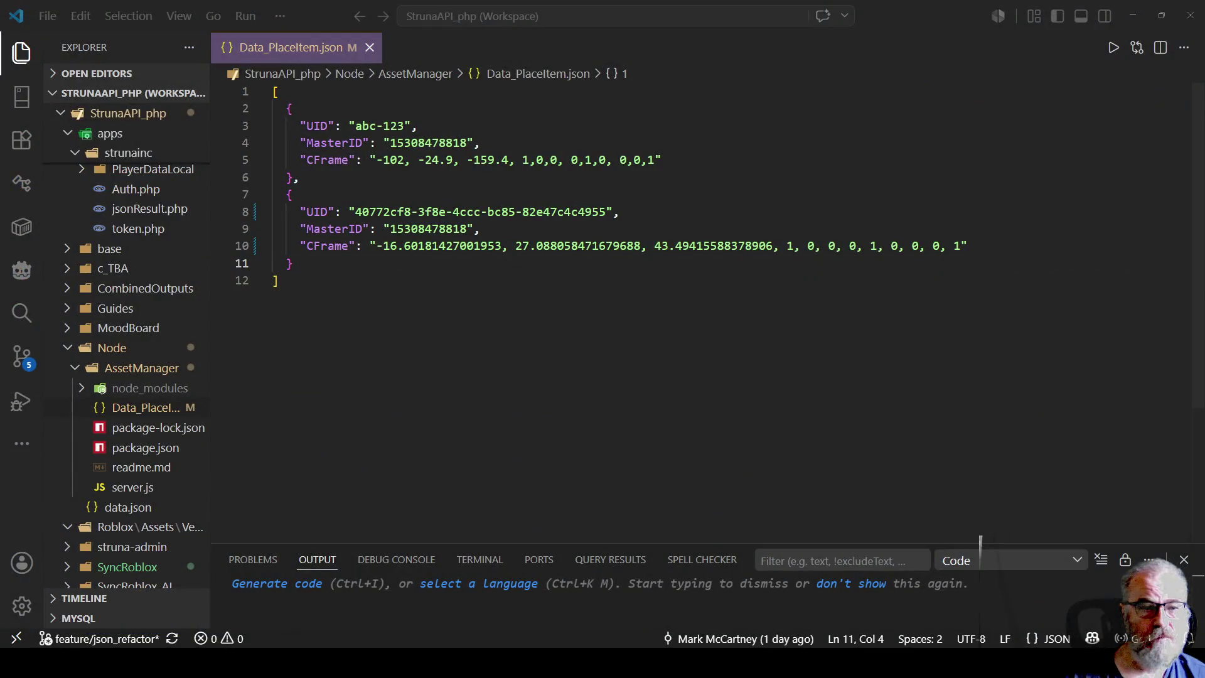
left_click_drag(294, 177, 285, 108)
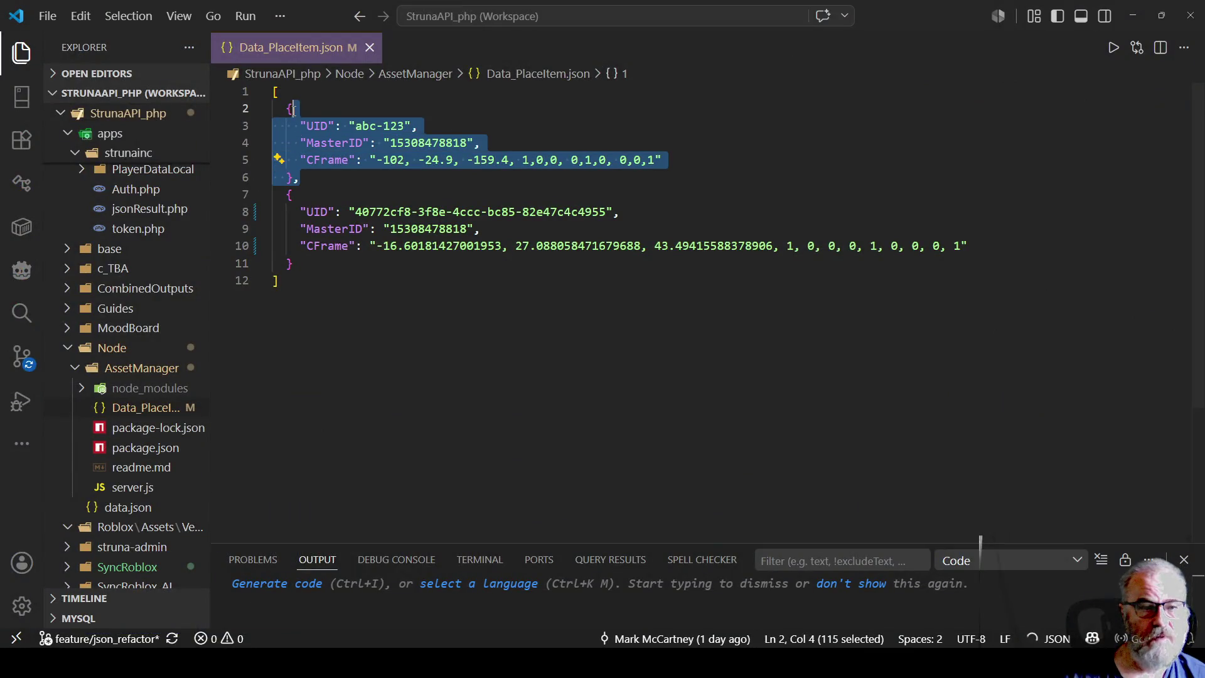
left_click_drag(292, 264, 287, 194)
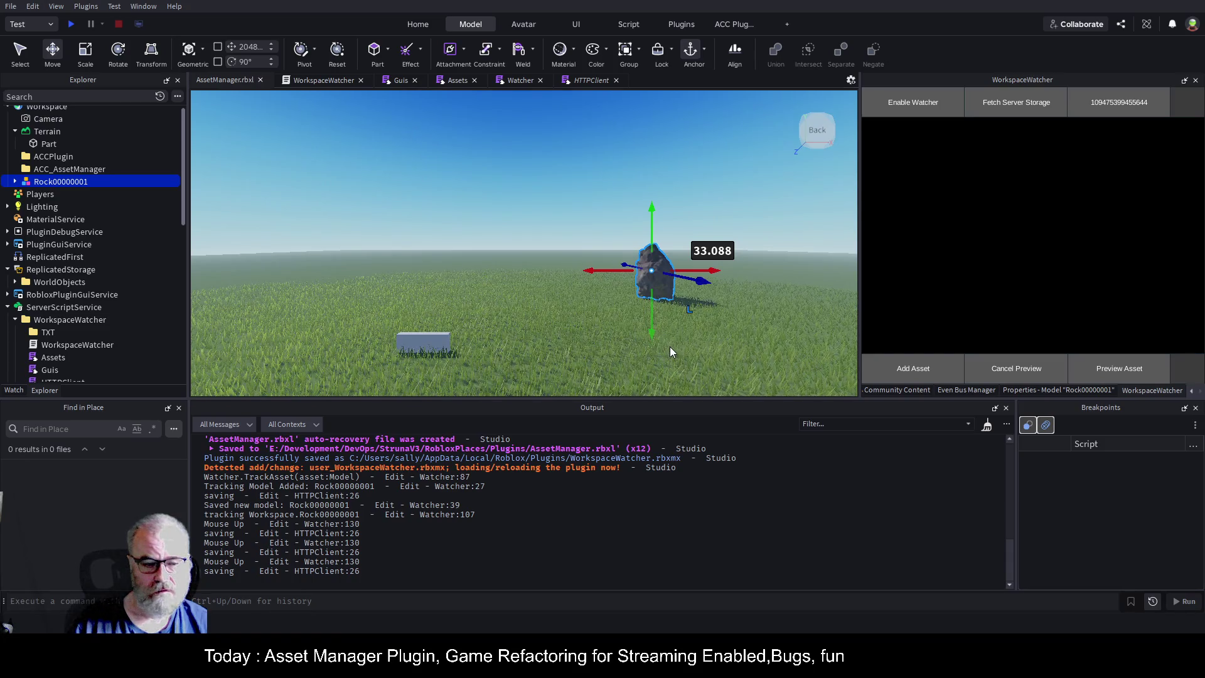
- Select Rock00000001 in the viewport, delete it, then view the Watcher and Assets scripts
left_click(675, 118)
left_click(663, 267)
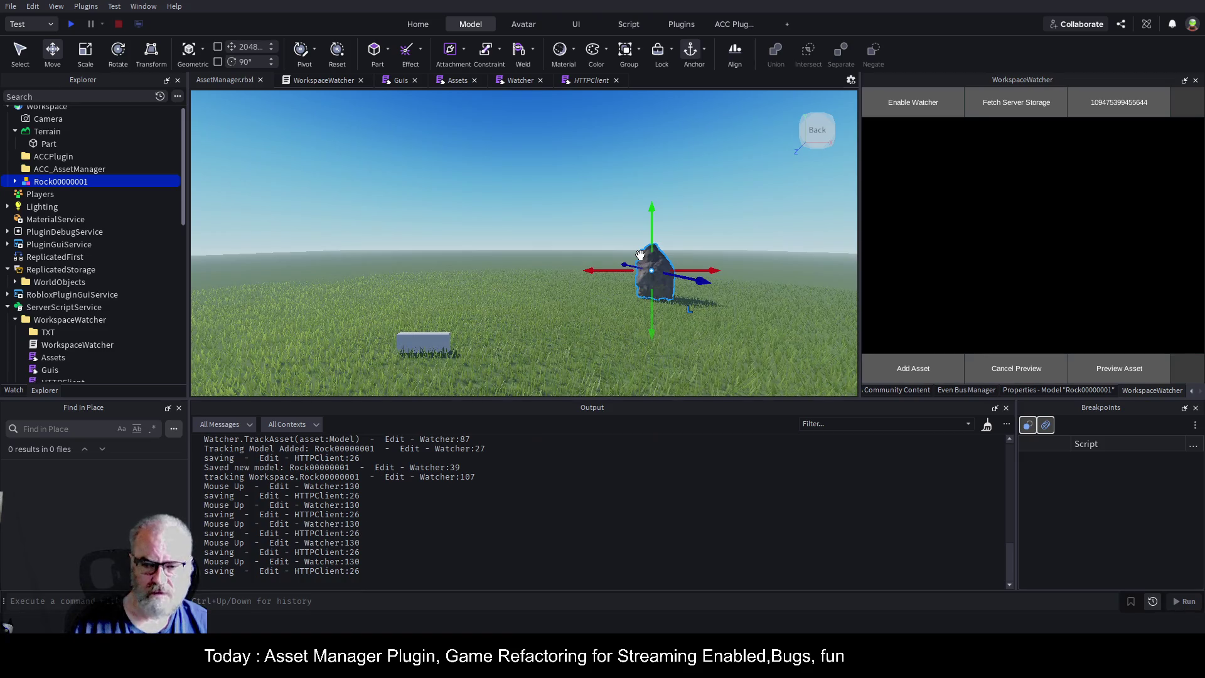
key("Delete")
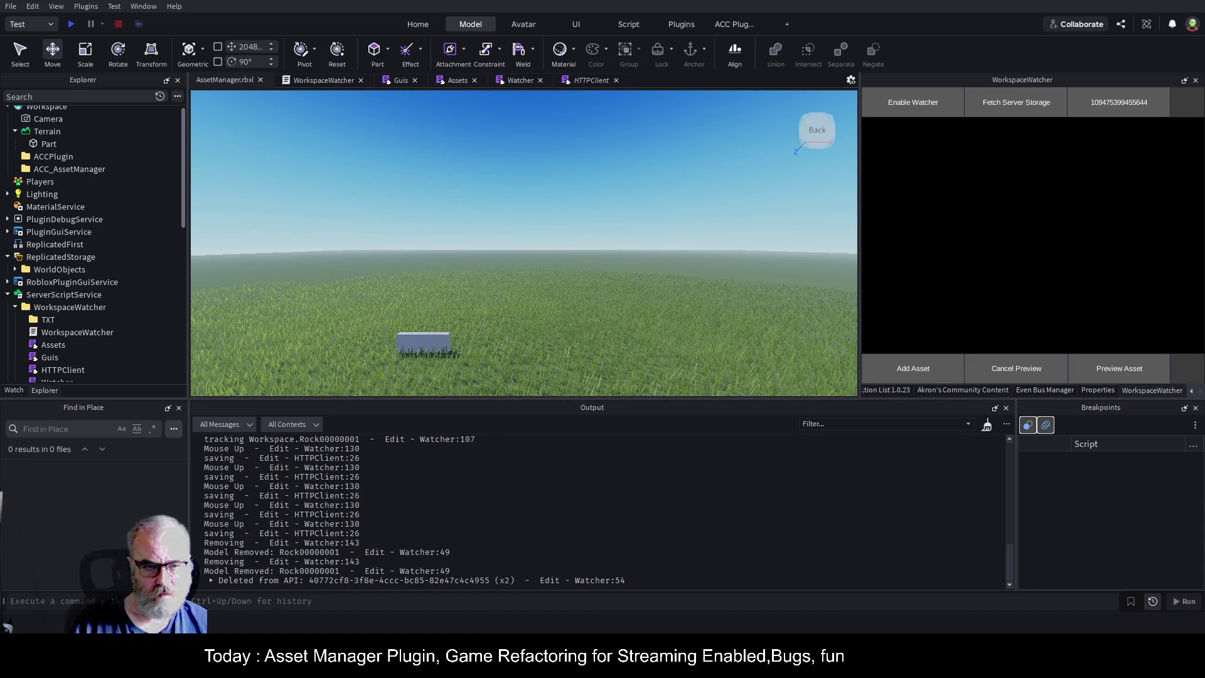
left_click(520, 80)
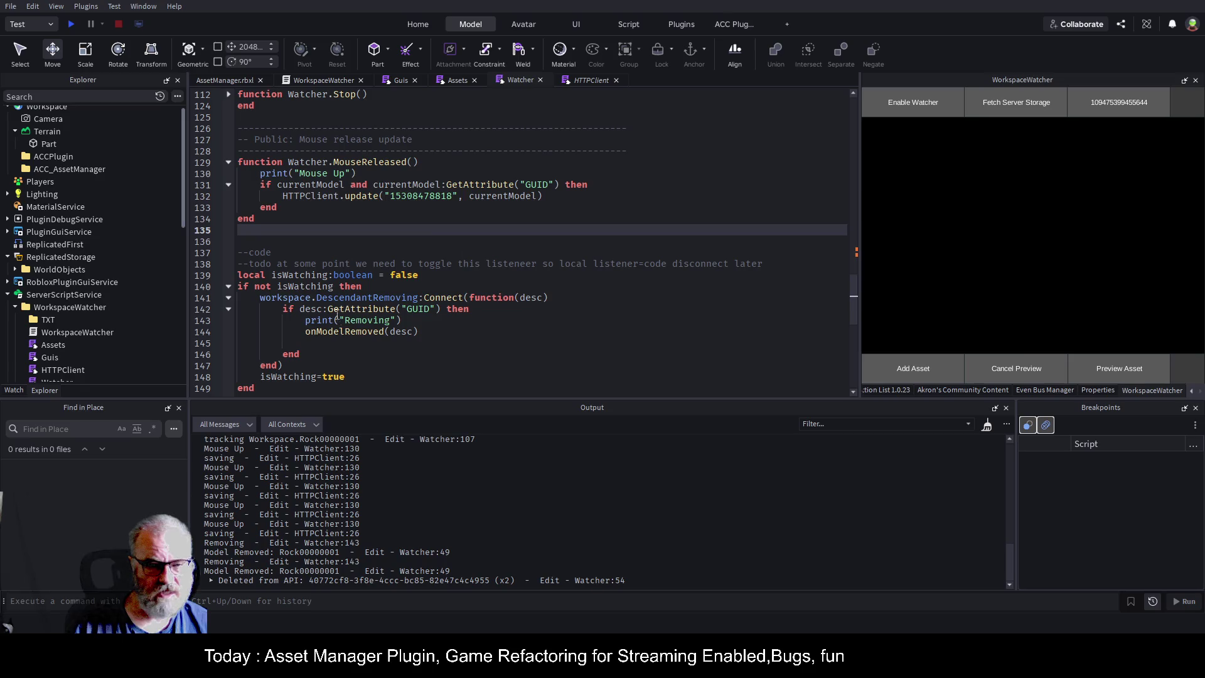
left_click(455, 81)
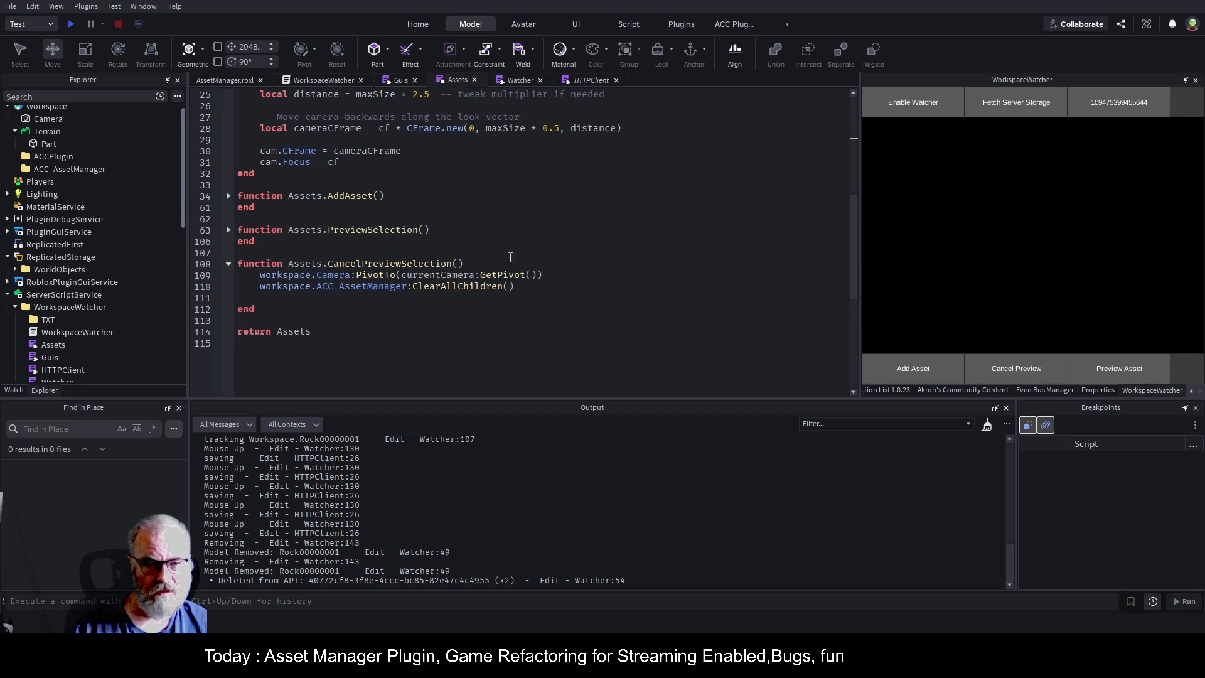
- Look over the HTTPClient script, then go back to the AssetManager.rbxl 3D view
scroll(438, 212, "up", 3)
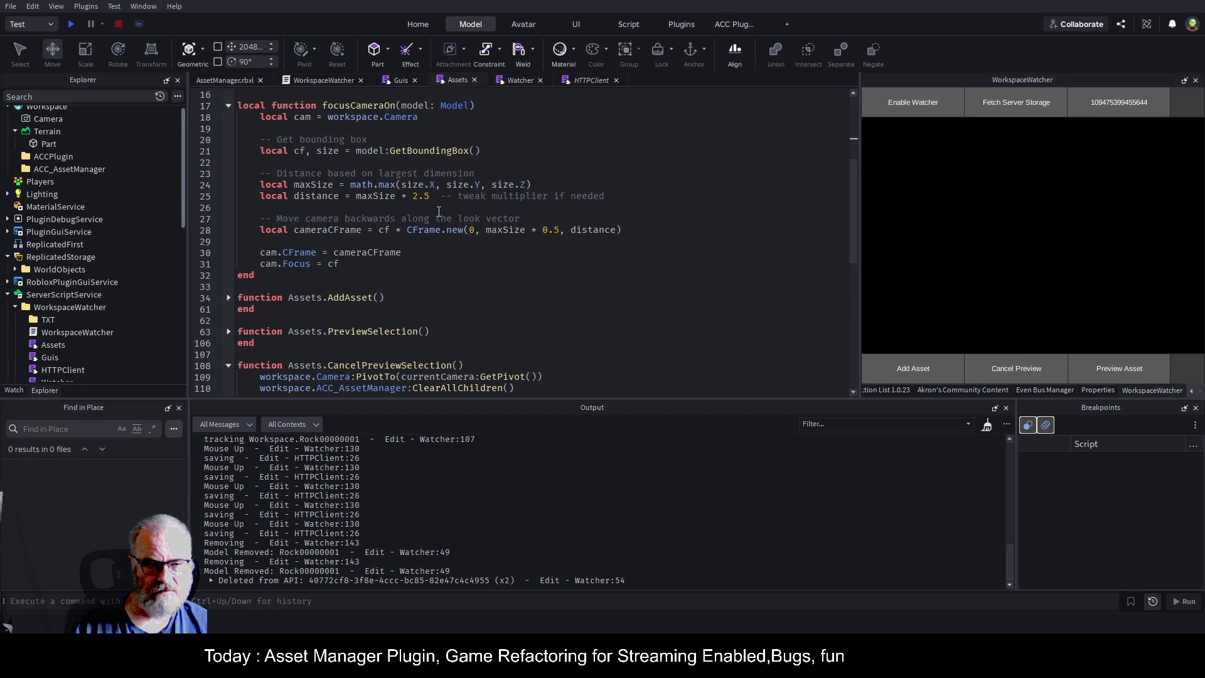
left_click(587, 80)
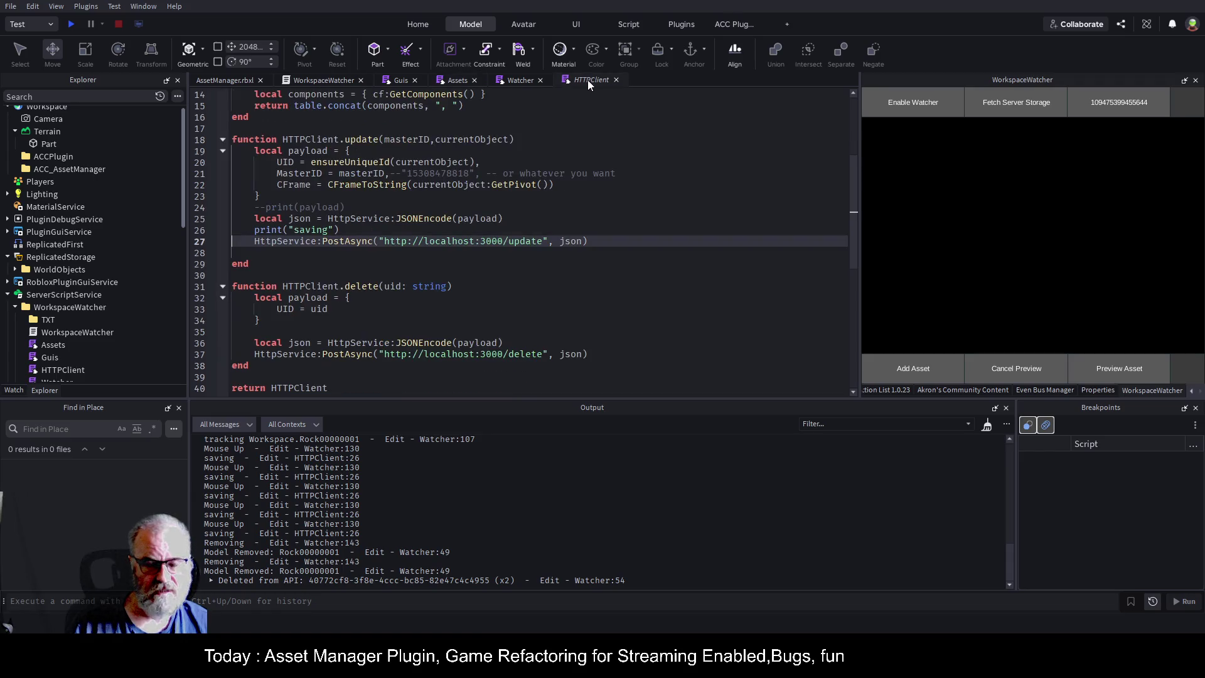
left_click(239, 81)
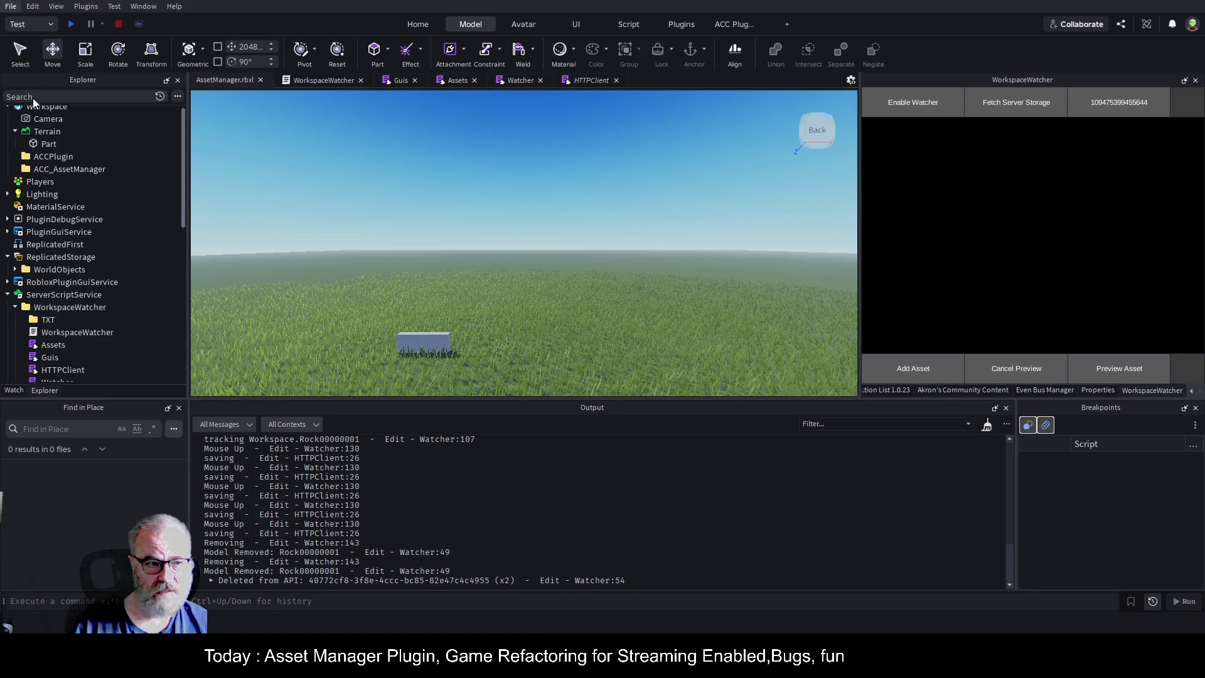
- Save the place, select the ID number, and pick Rock00000001 under ServerStorage's Rocks folder
key("ctrl+s")
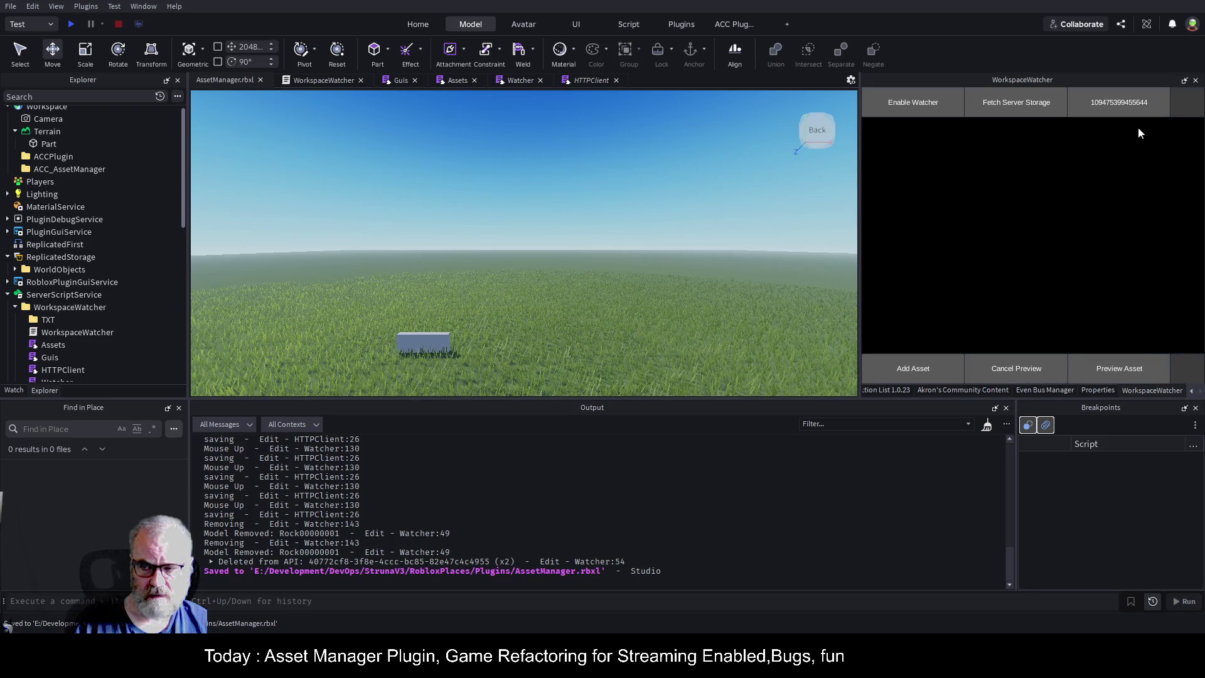
double_click(1135, 105)
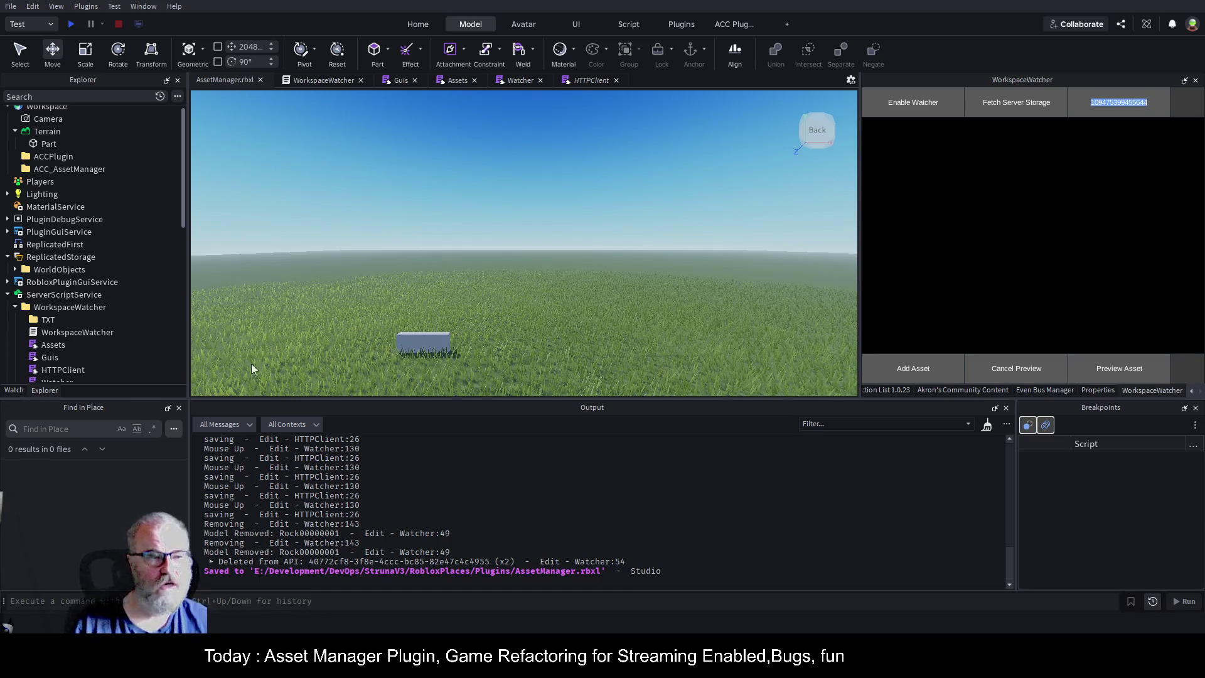
scroll(99, 338, "down", 5)
left_click(106, 307)
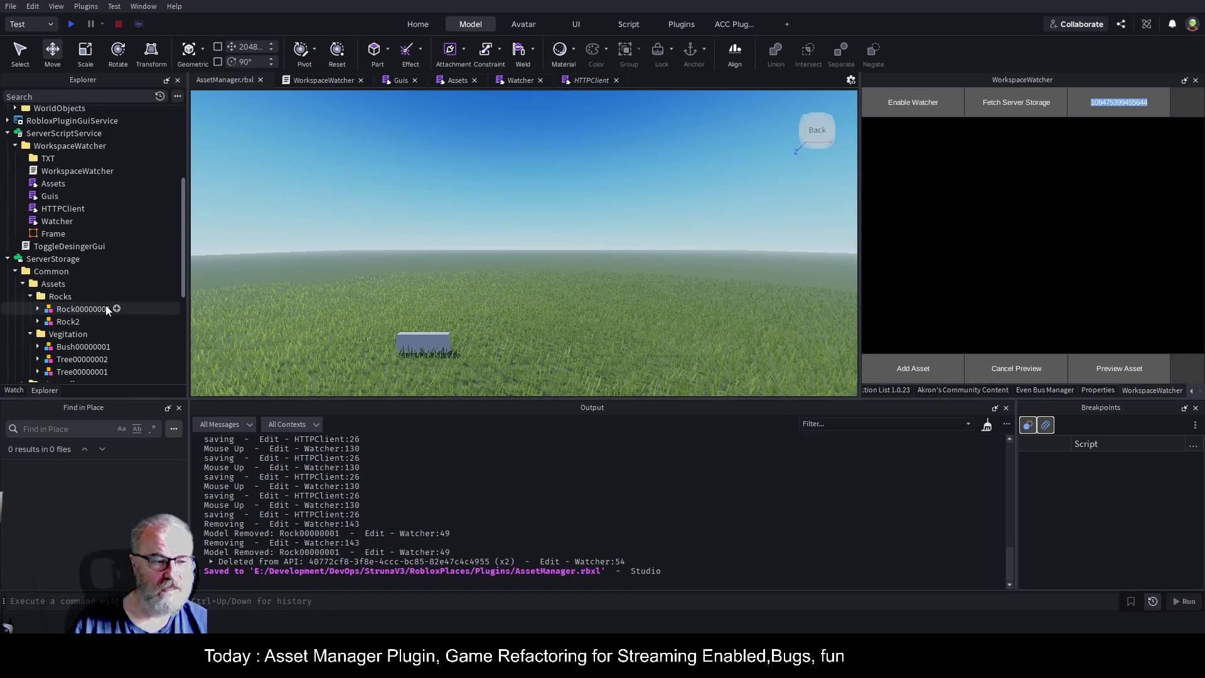
- Add Rock00000001, Bush00000001 and Tree00000001 from ServerStorage into the workspace with Add Asset
left_click(932, 369)
left_click(932, 368)
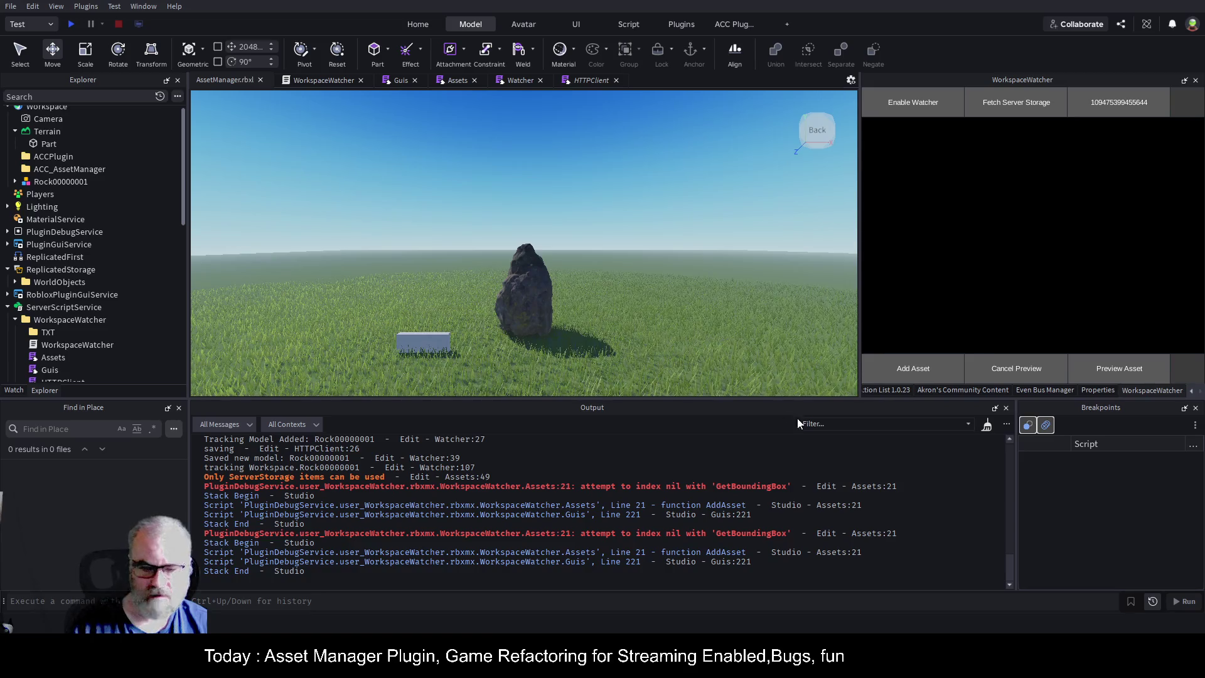
scroll(92, 278, "down", 10)
left_click(94, 225)
left_click(915, 370)
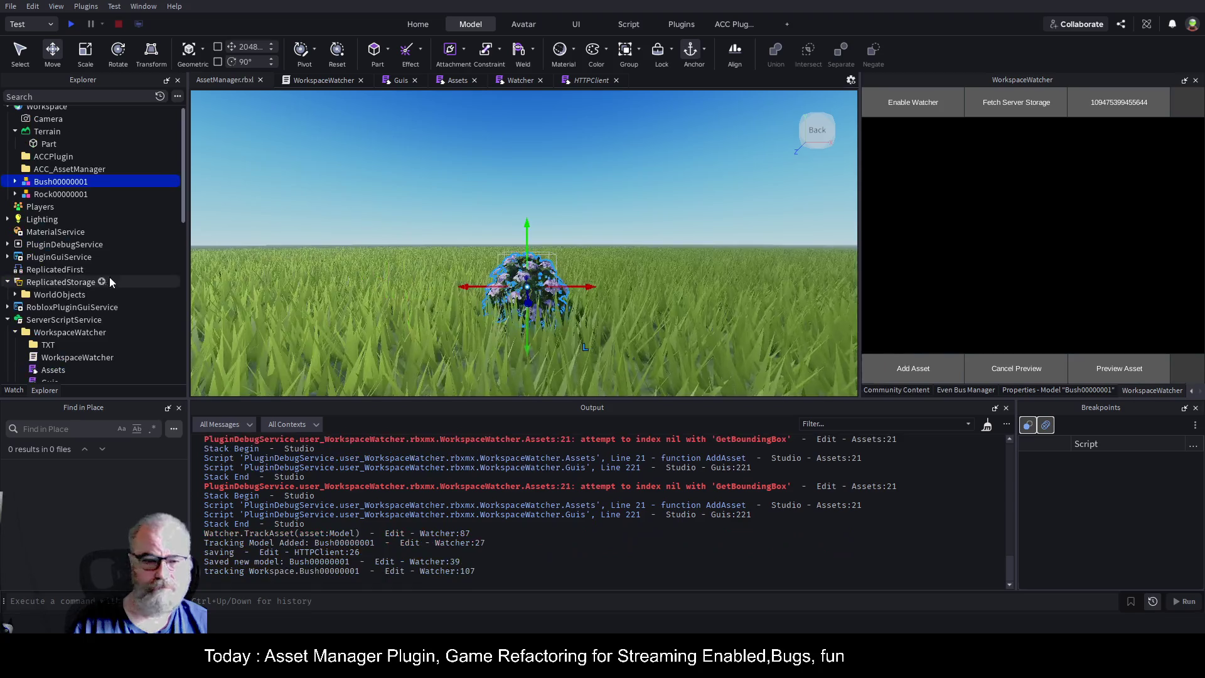
scroll(85, 314, "down", 3)
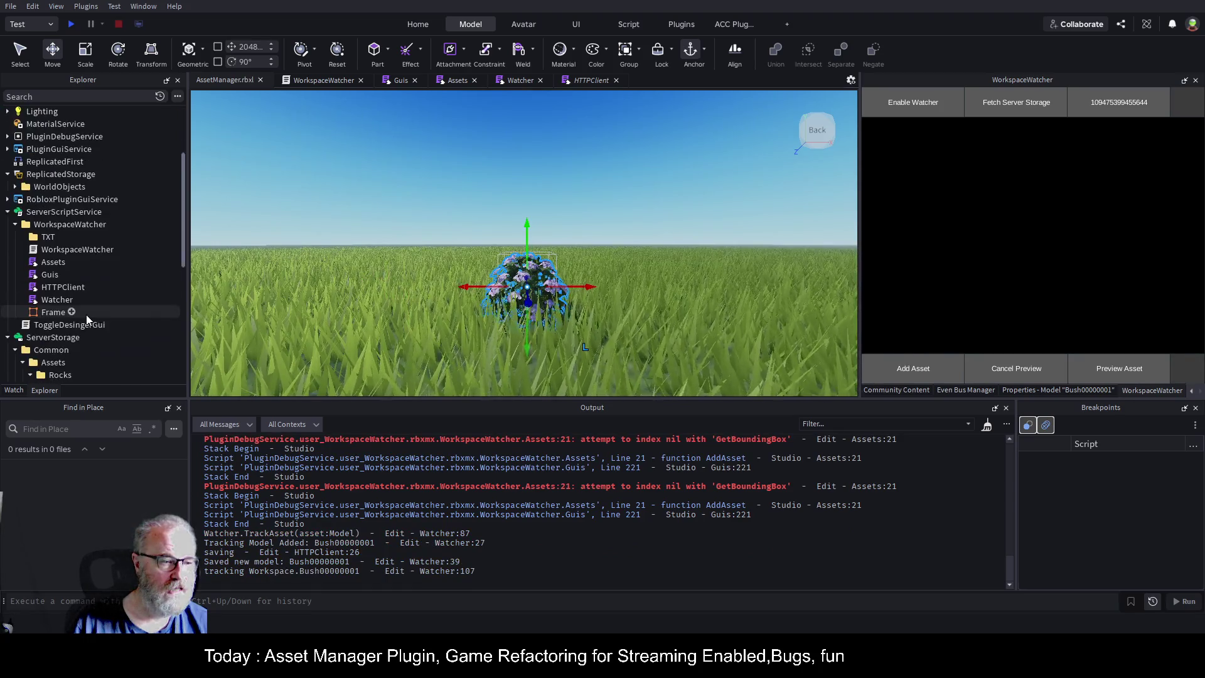
scroll(85, 314, "down", 3)
scroll(88, 317, "down", 5)
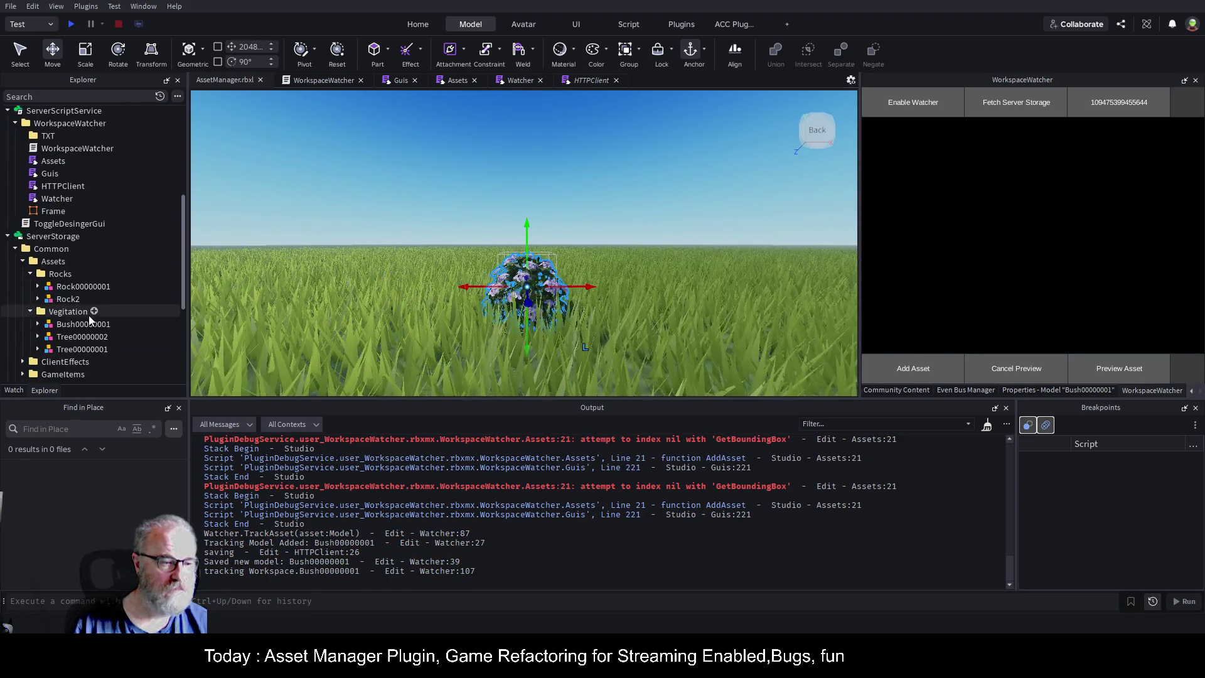
left_click(85, 267)
left_click(914, 368)
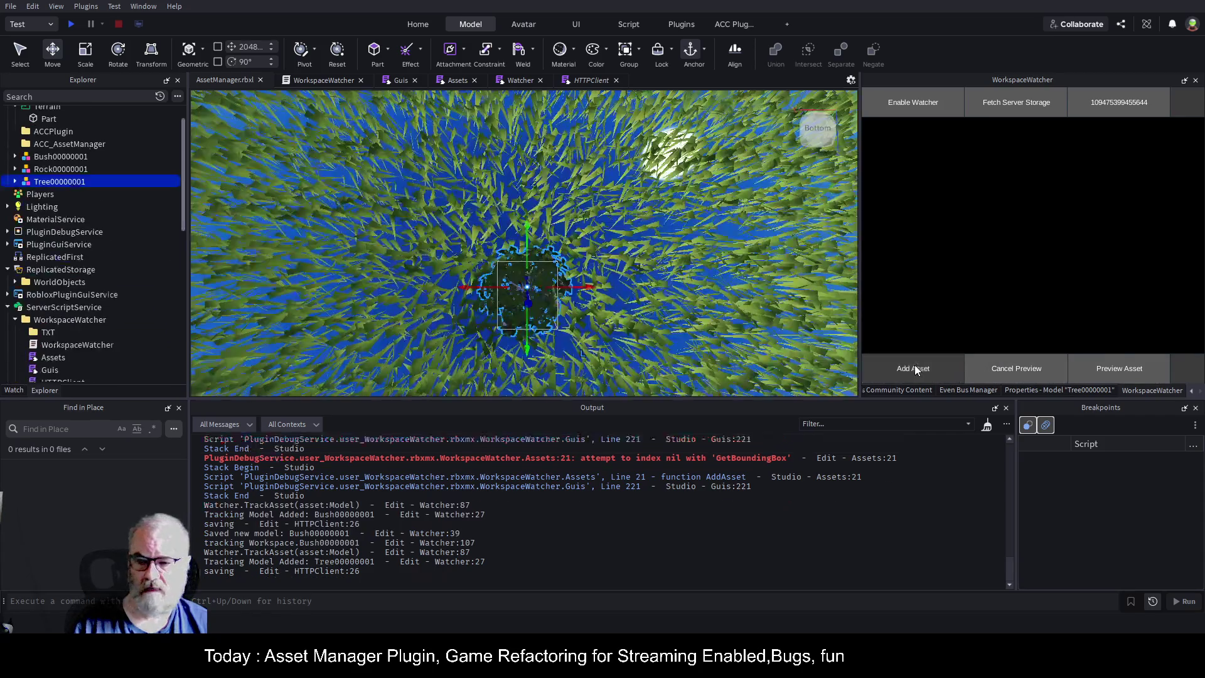
scroll(619, 267, "down", 10)
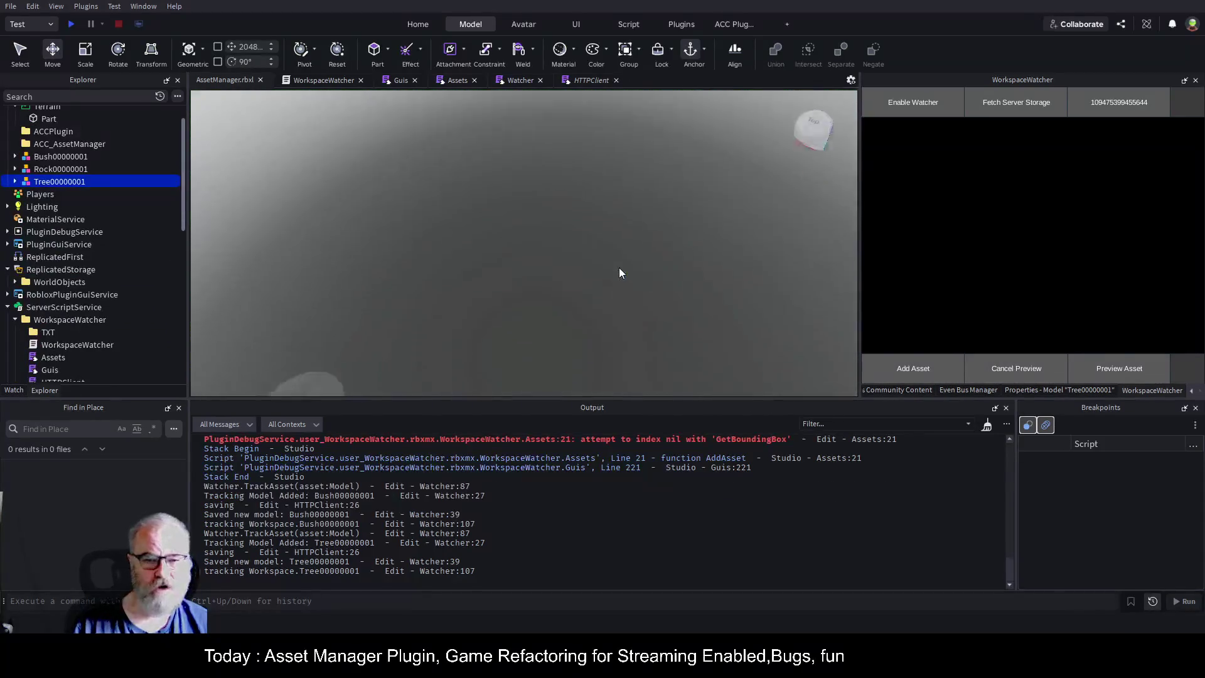
- Slide the bush back, the rock further right and the tree down-left across the field
left_click_drag(619, 268, 618, 267)
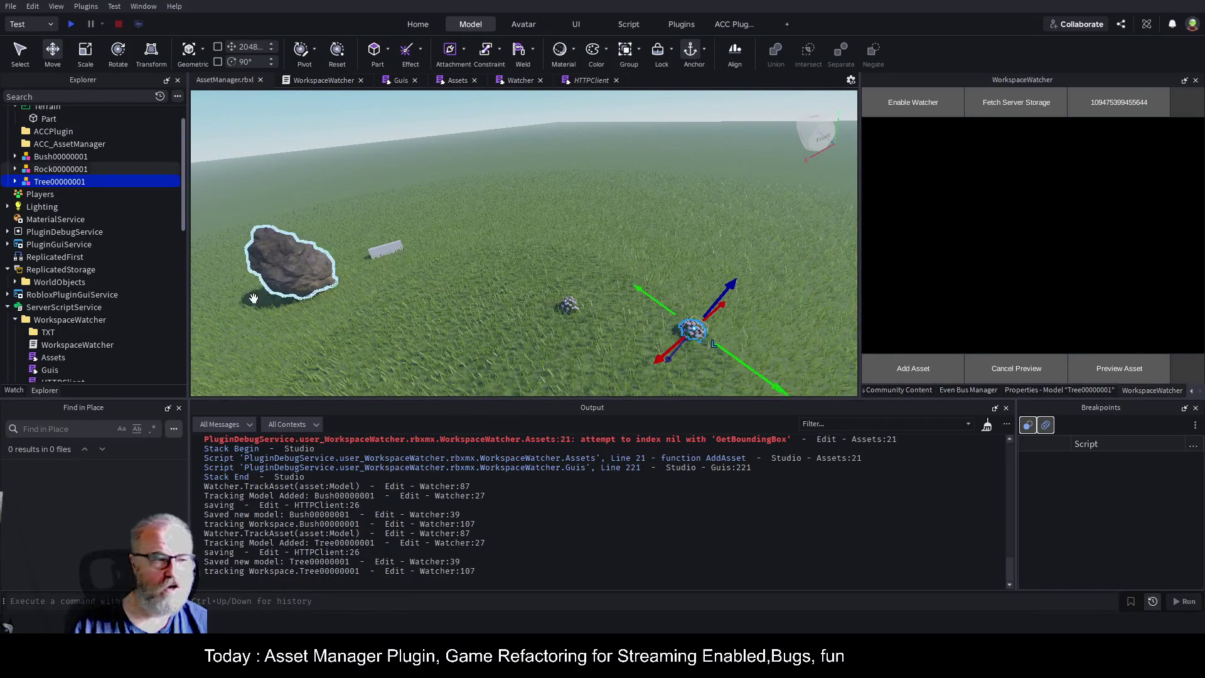
left_click(62, 157)
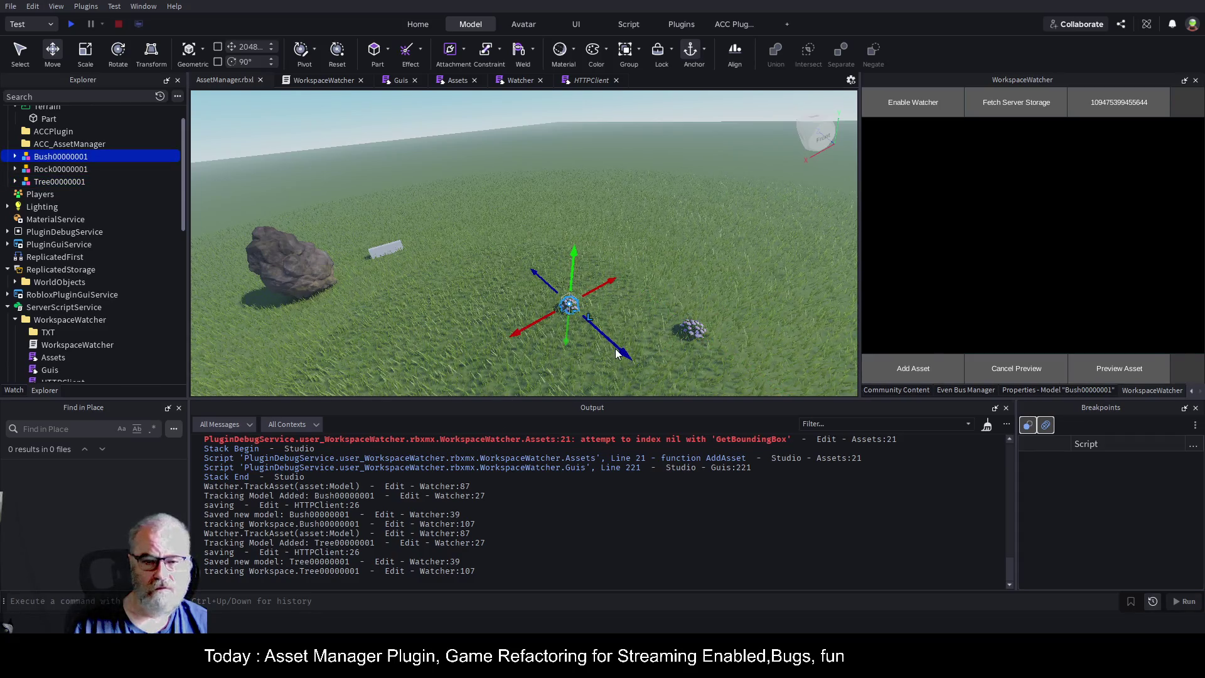
left_click_drag(622, 351, 584, 311)
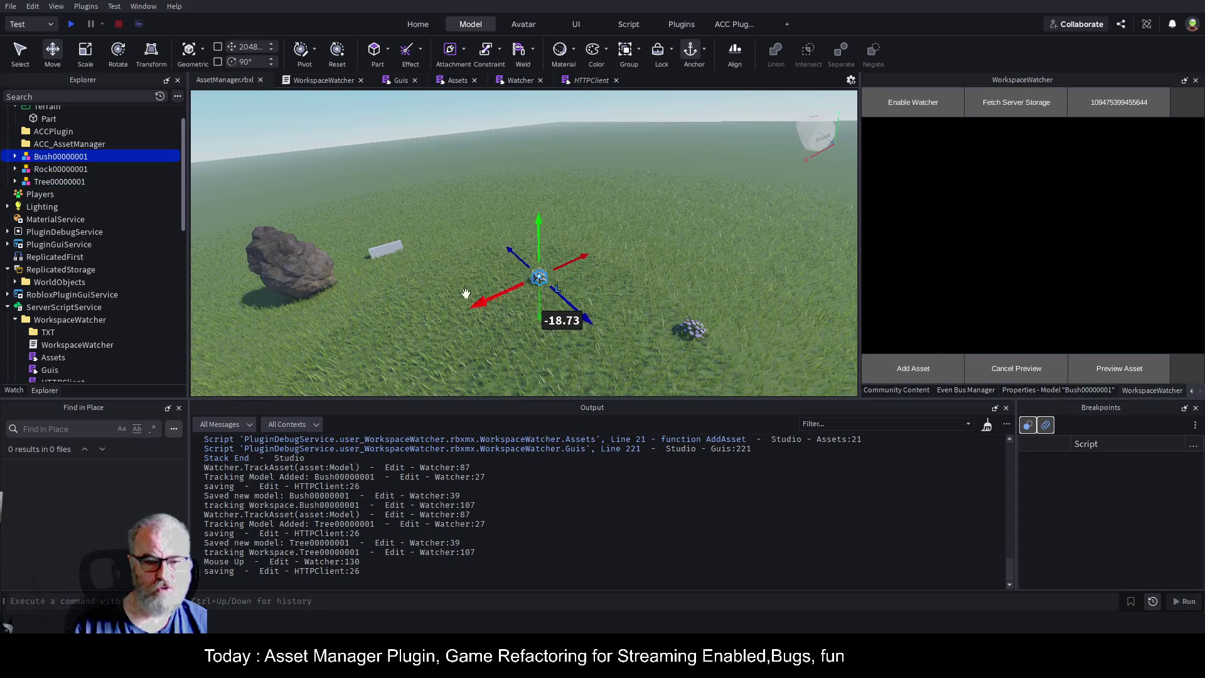
left_click(295, 261)
left_click_drag(363, 245, 483, 238)
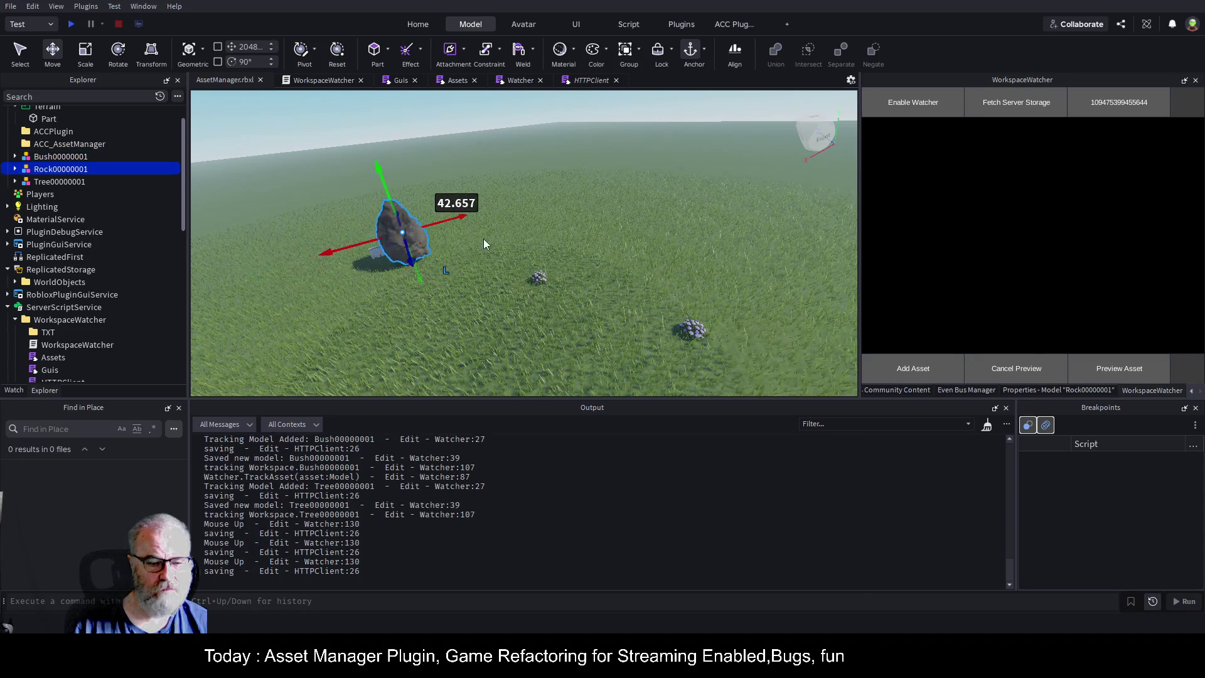
left_click(688, 336)
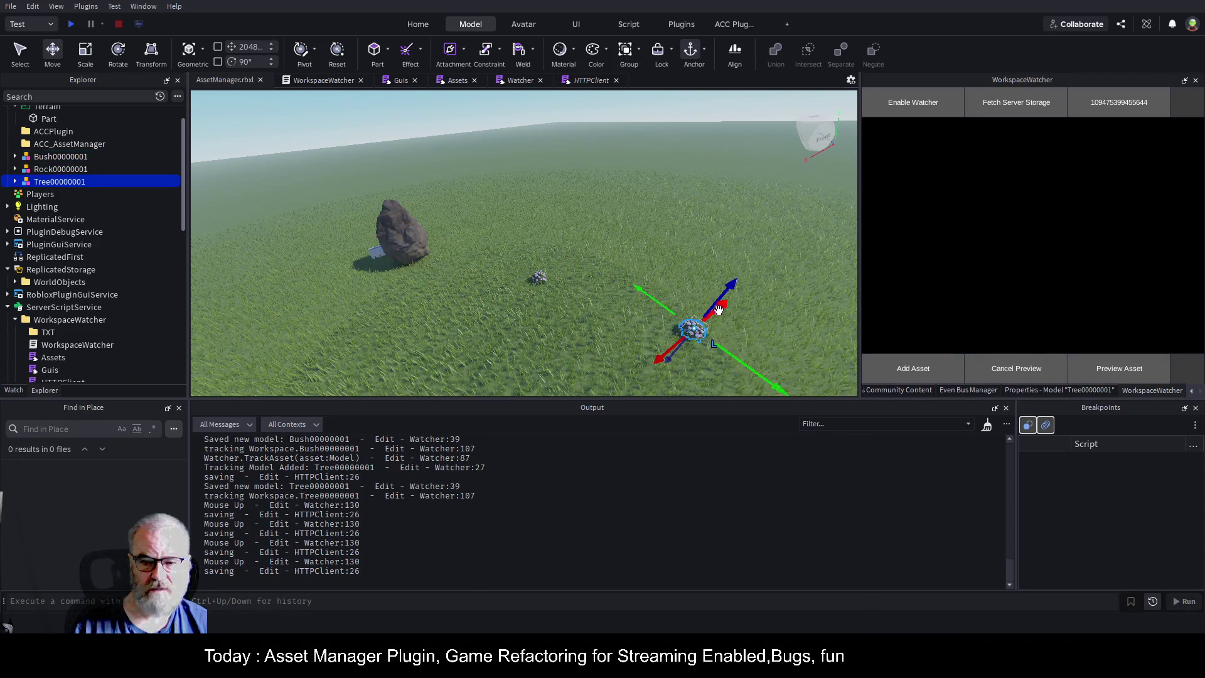
mouse_move(718, 309)
left_mouse_down()
mouse_move(665, 342)
mouse_move(687, 328)
left_mouse_up()
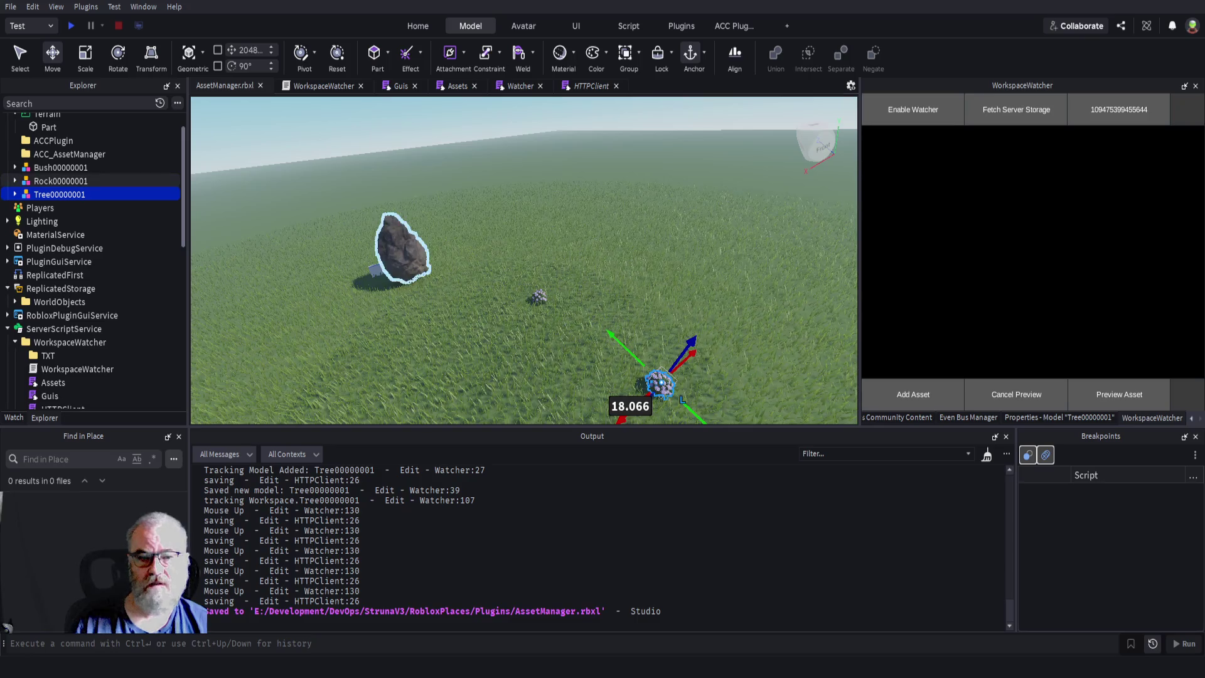
scroll(401, 251, "up", 1)
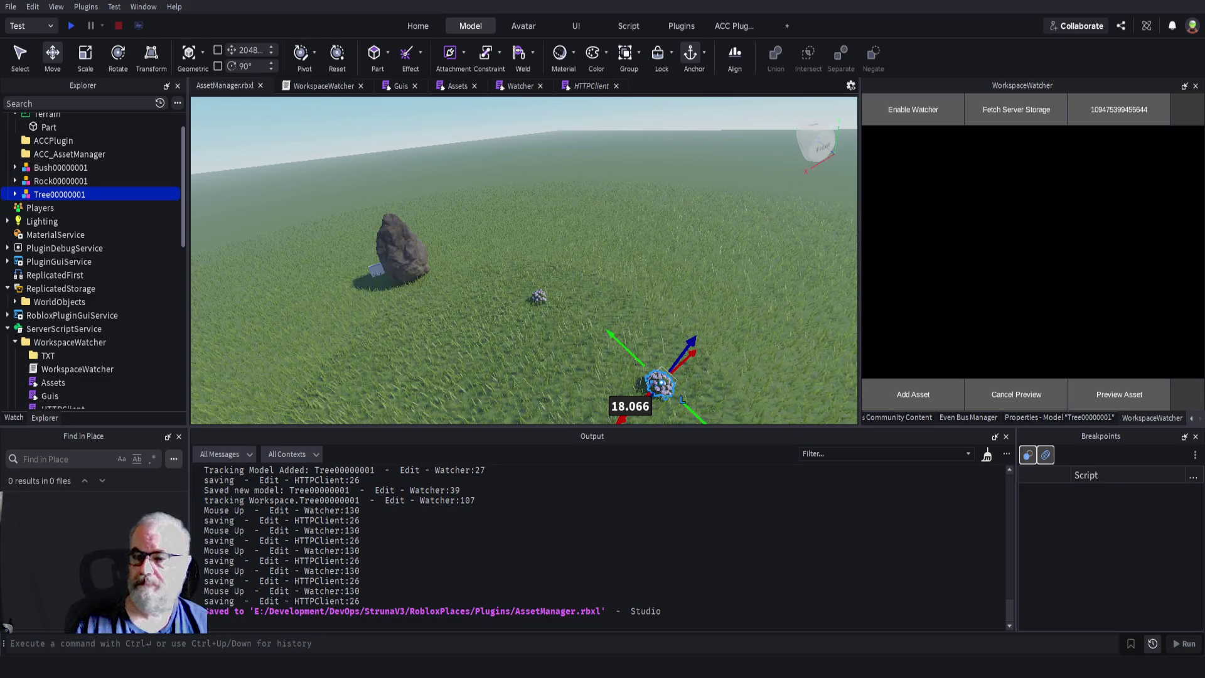
left_click(1031, 418)
scroll(1105, 288, "down", 8)
scroll(1082, 386, "up", 4)
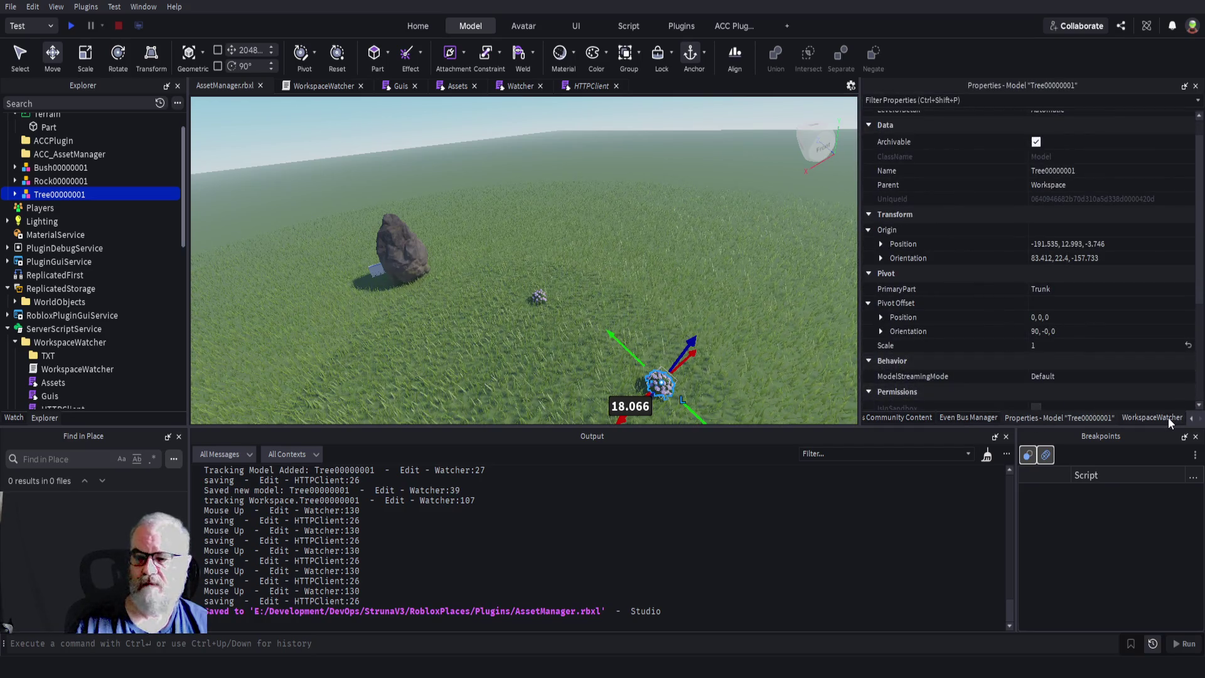
left_click(1167, 417)
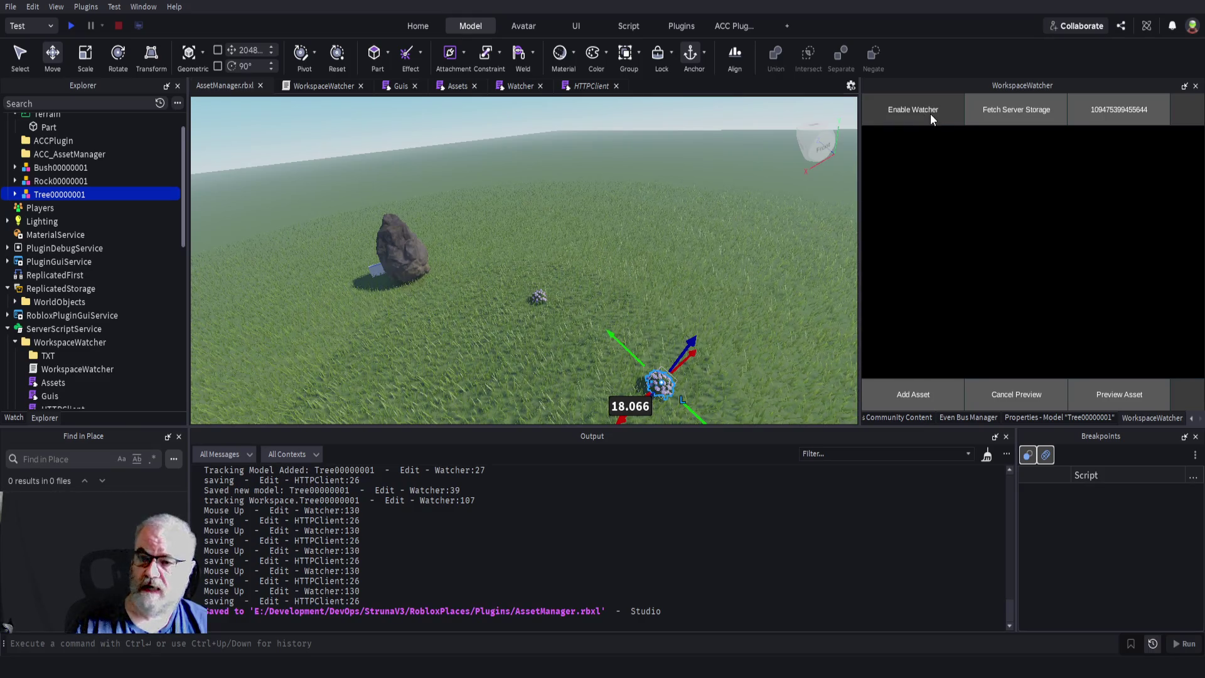
scroll(80, 159, "up", 1)
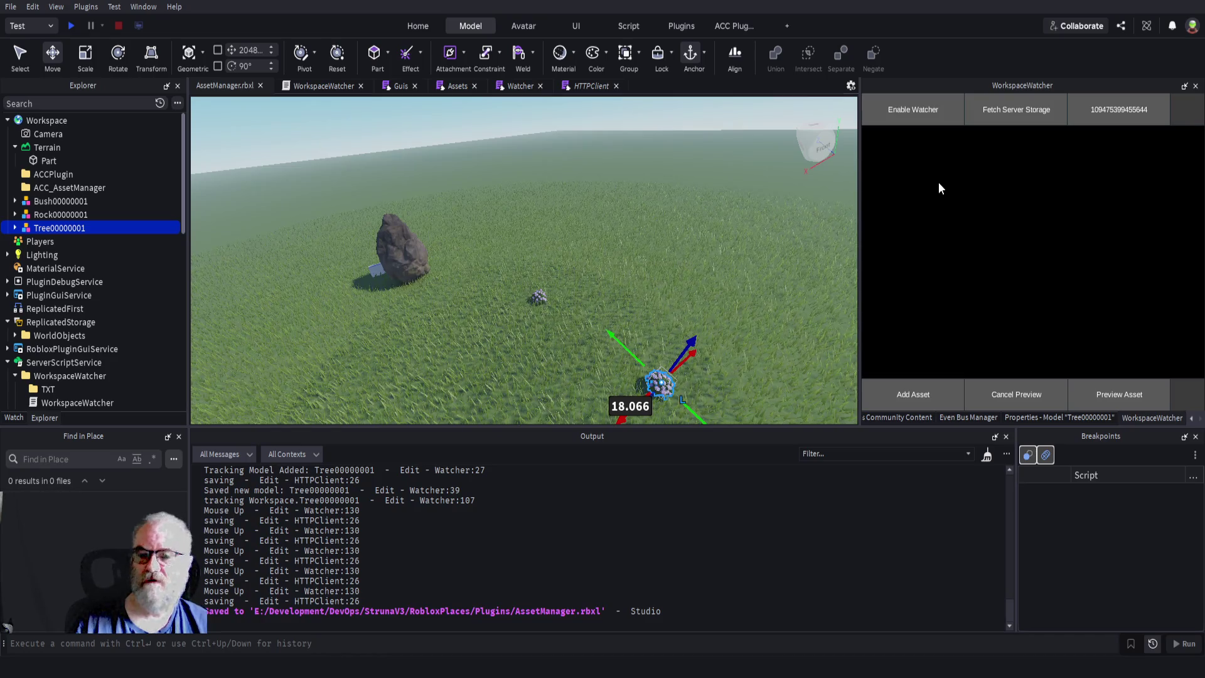
left_click(422, 258)
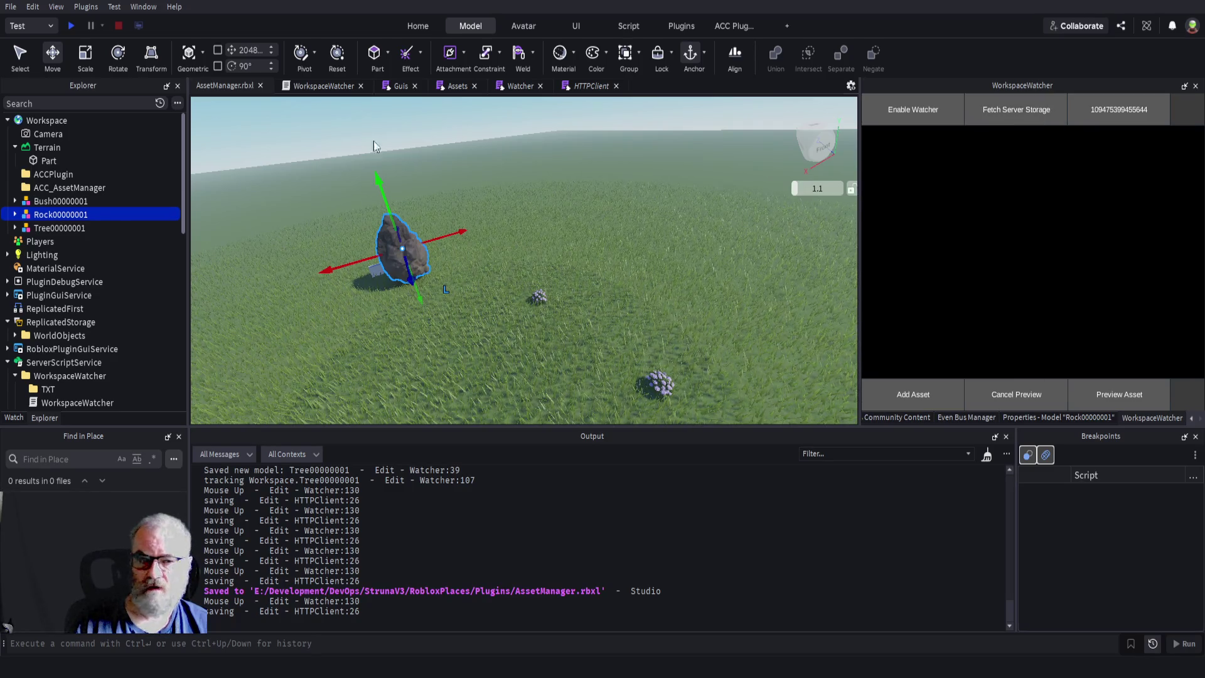
left_click(453, 91)
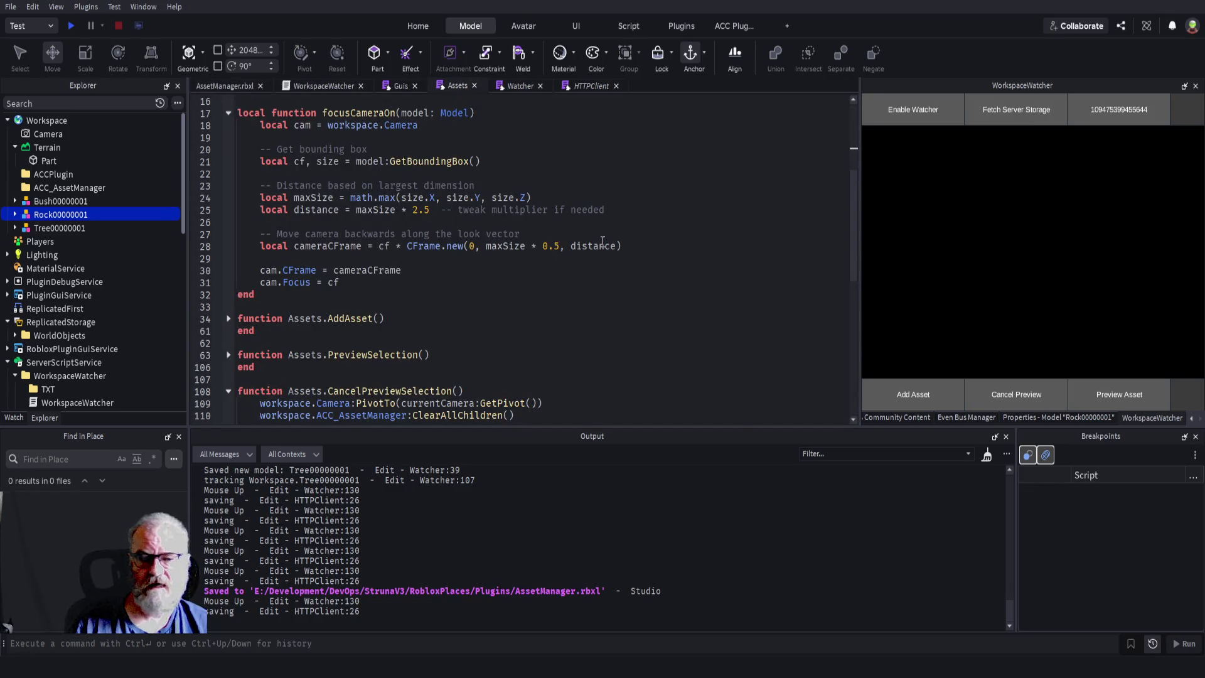
- Return to the Assets script and expand its AddAsset function
left_click(223, 86)
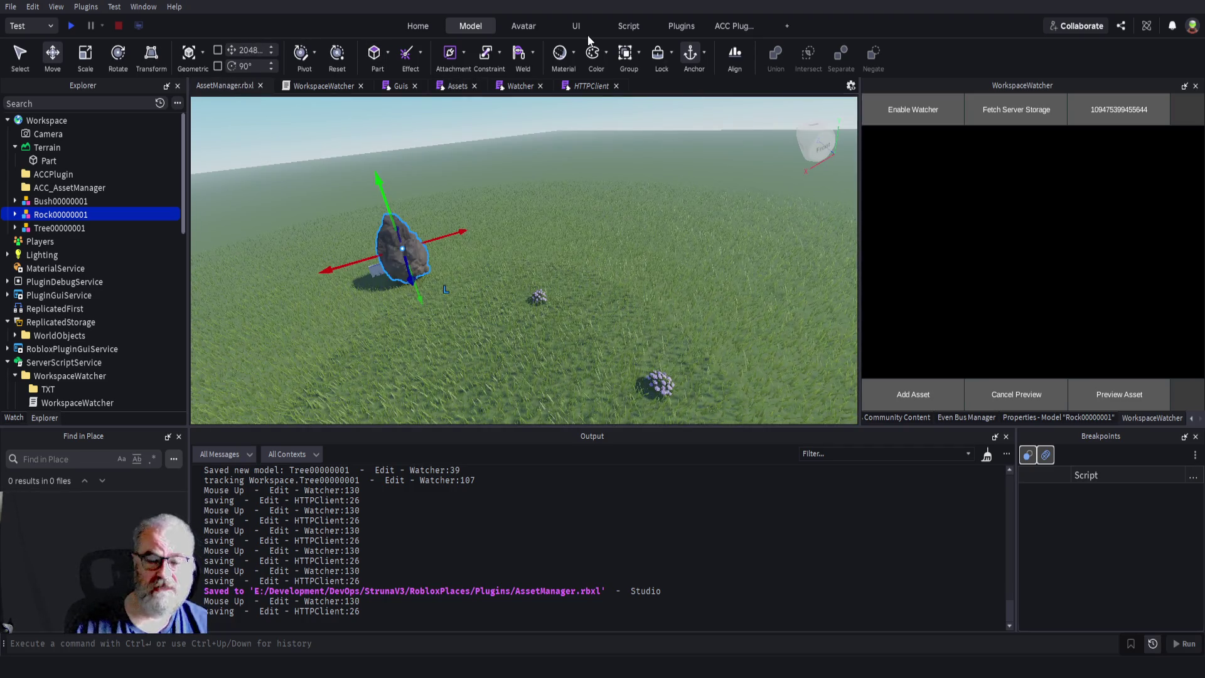
left_click(518, 86)
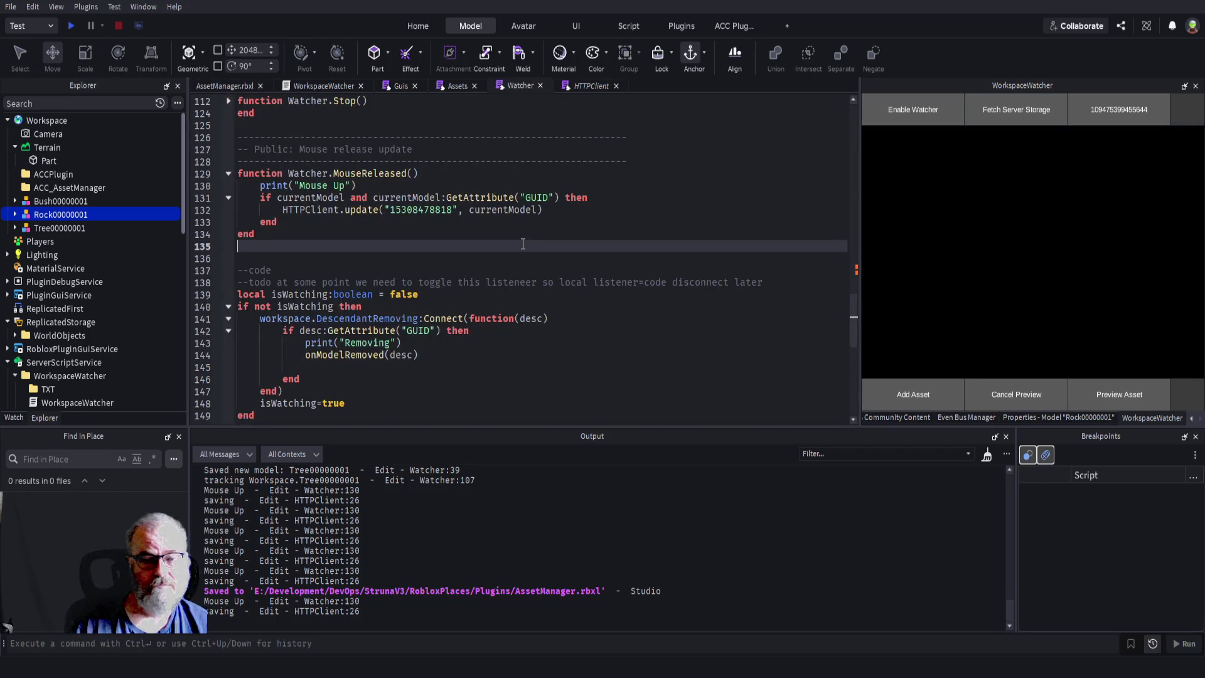
left_click(457, 86)
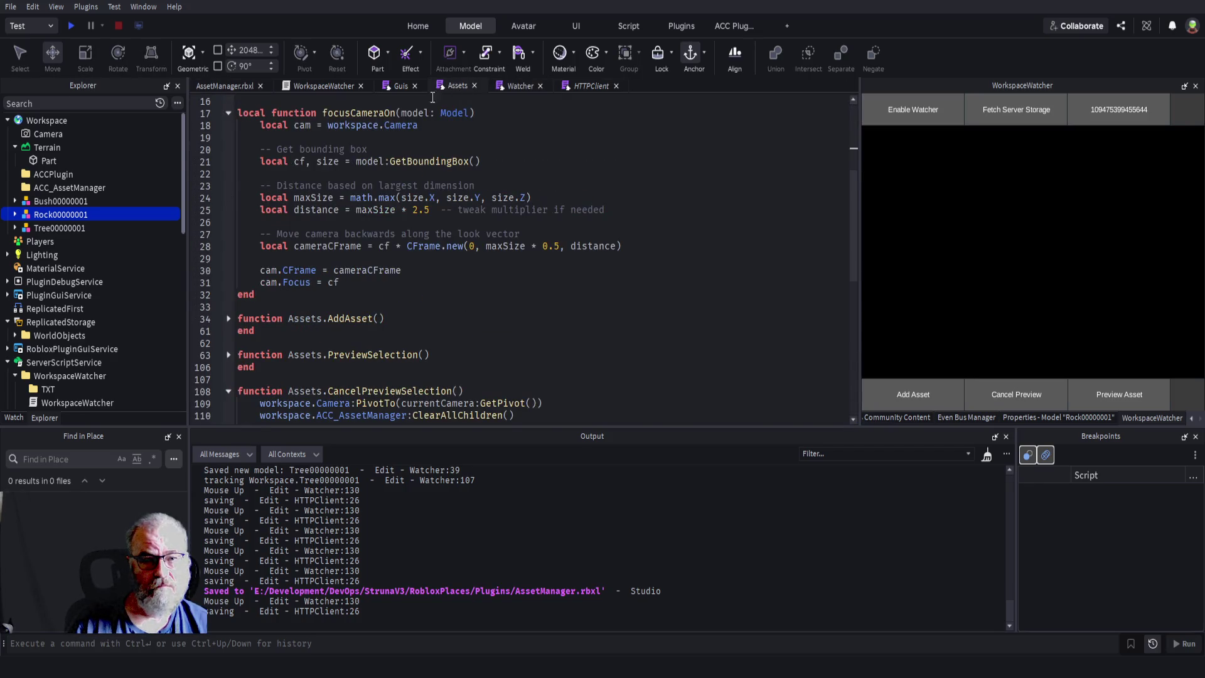
left_click(228, 318)
scroll(356, 266, "down", 3)
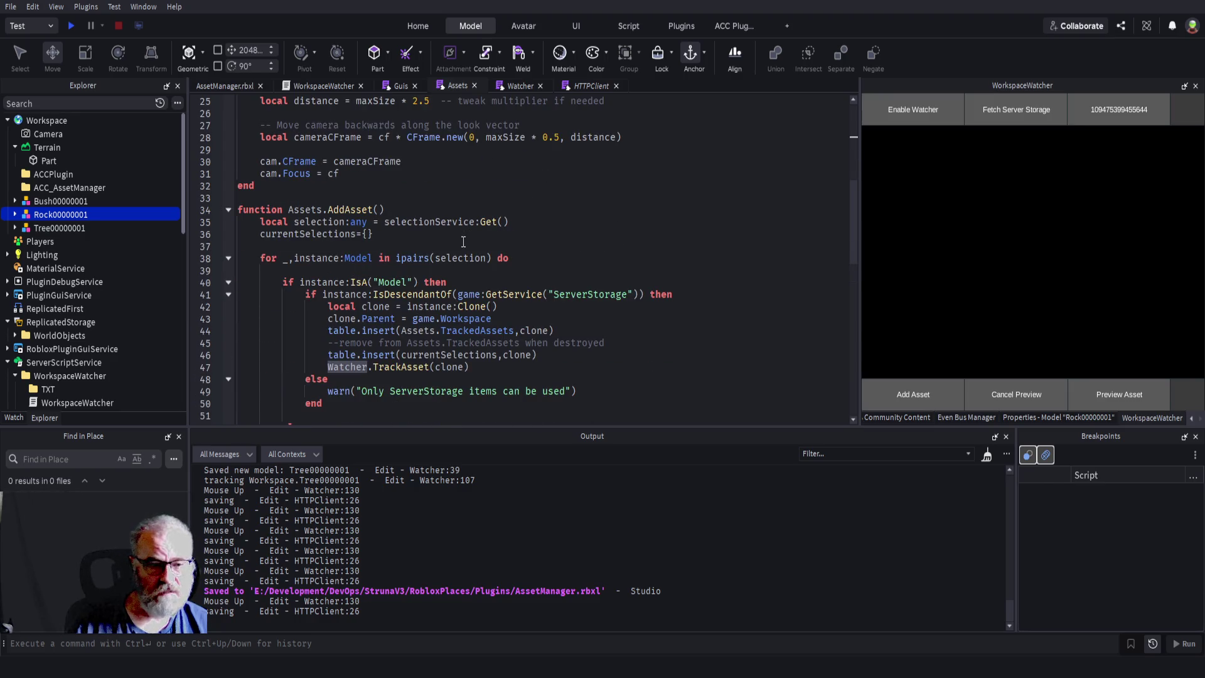
scroll(405, 285, "down", 2)
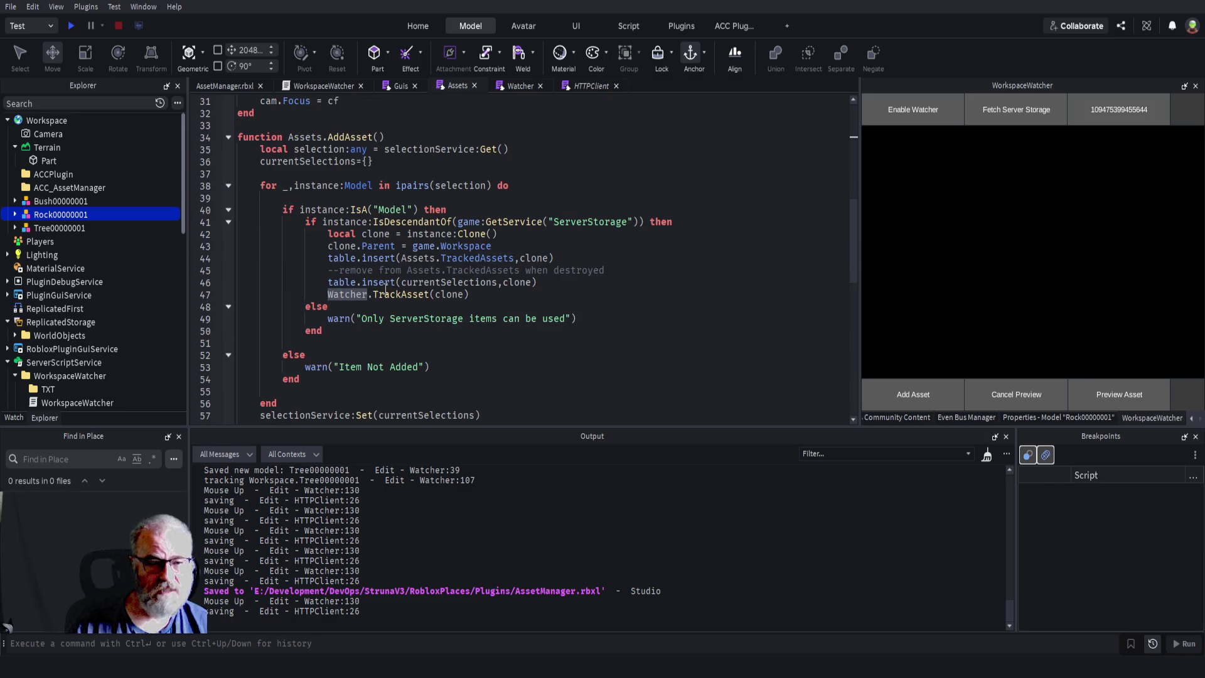
- Highlight AddAsset's TrackedAssets insert on line 44 and the Watcher.TrackAsset(clone) call
double_click(397, 294)
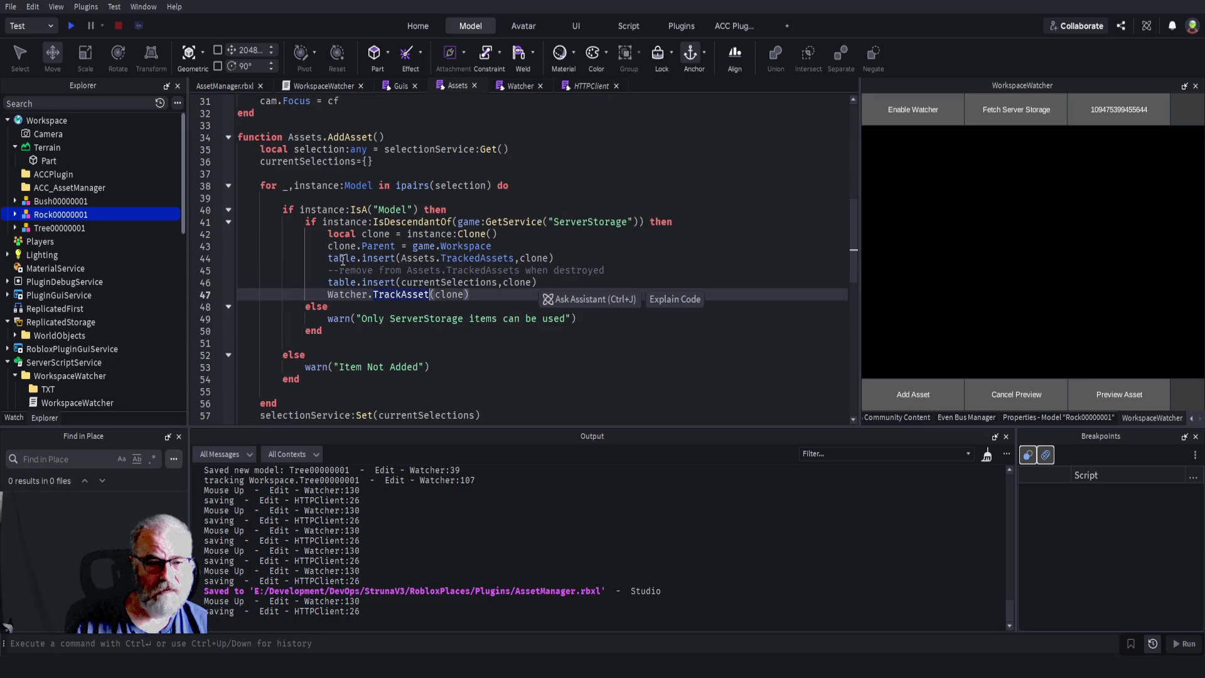
left_click(485, 234)
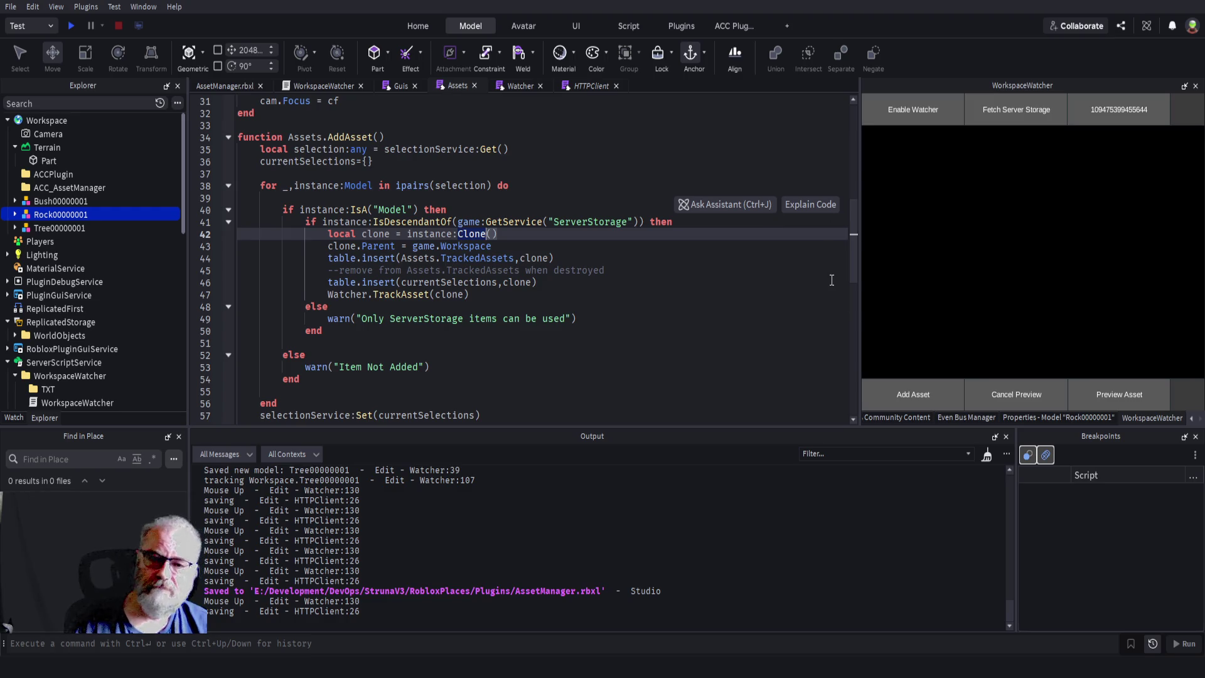
left_click_drag(328, 258, 553, 258)
left_click_drag(328, 295, 503, 290)
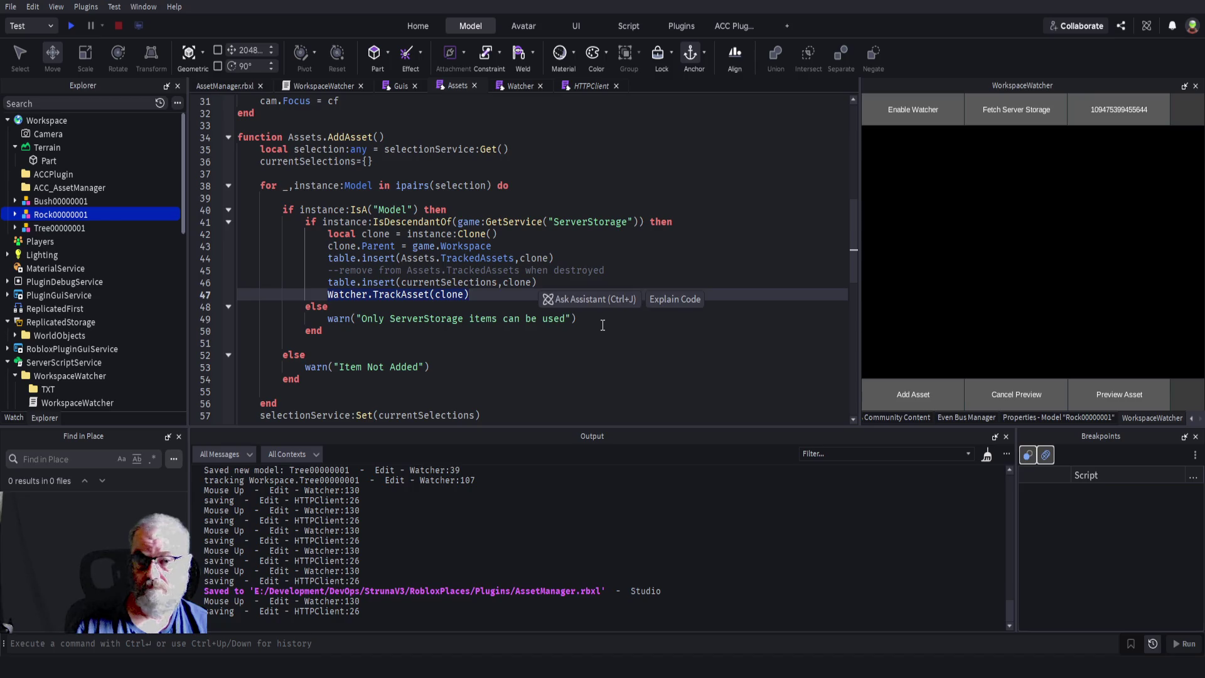
- Scroll through the Assets script, then switch to the WorkspaceWatcher script
scroll(543, 207, "up", 6)
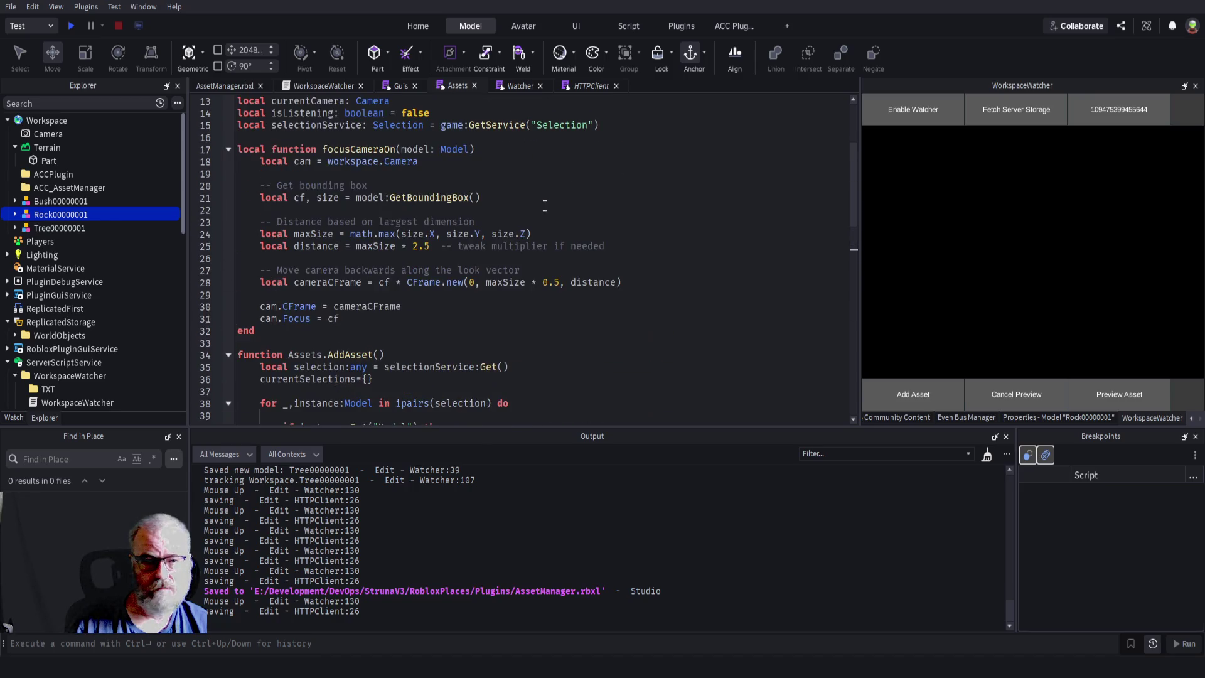
scroll(543, 209, "up", 4)
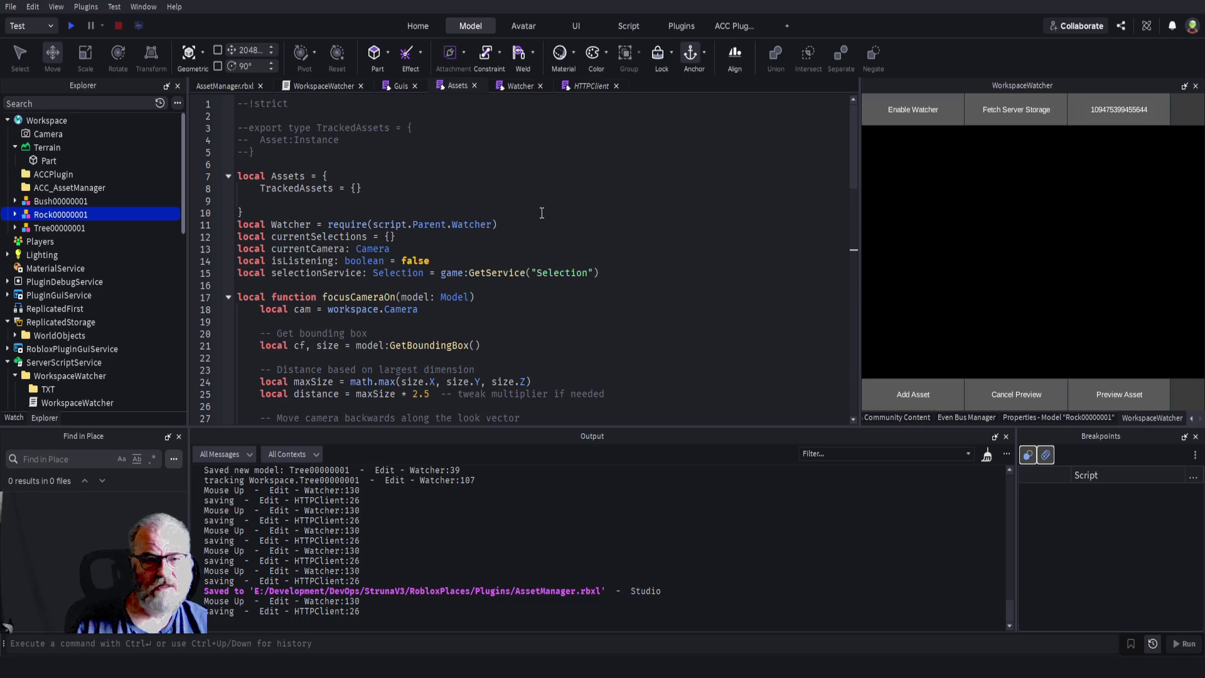
scroll(544, 214, "down", 4)
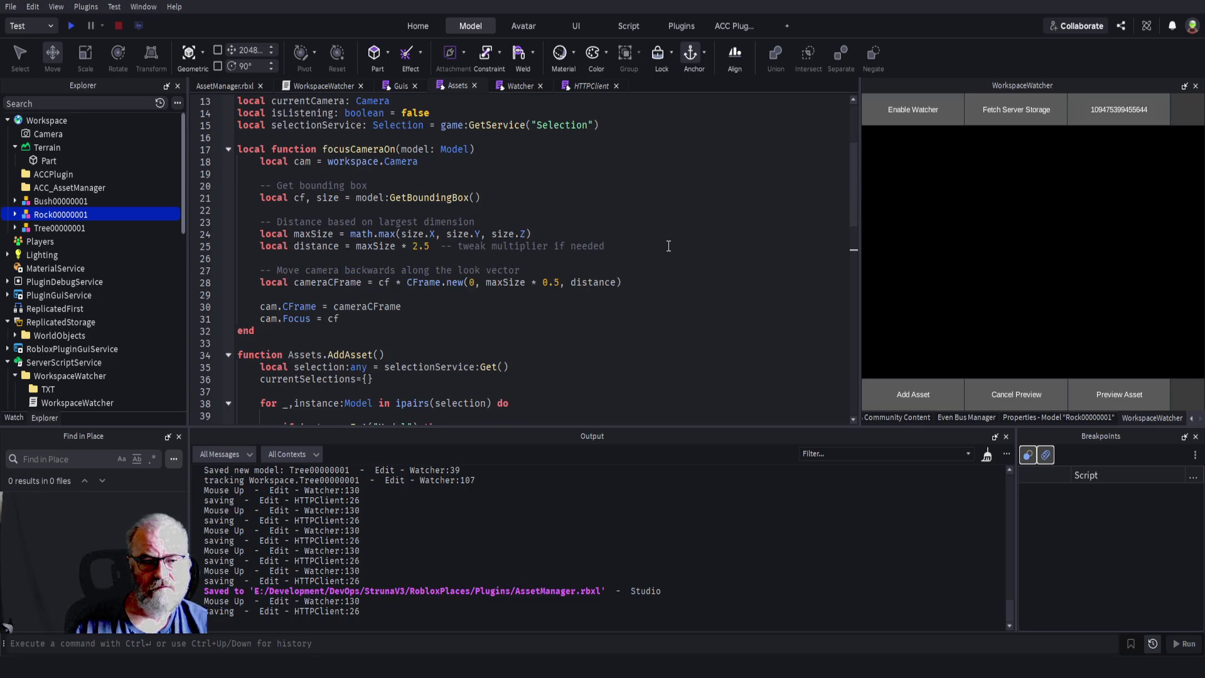
scroll(668, 246, "up", 4)
left_click(318, 86)
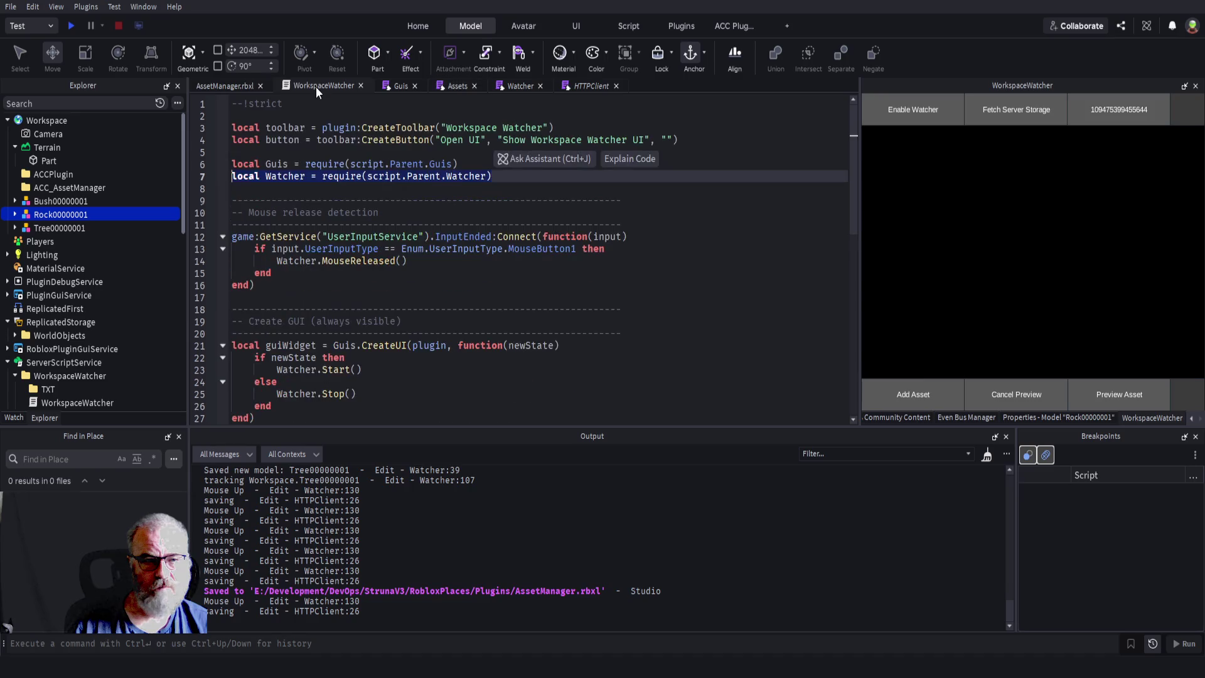
- Highlight every Watcher reference in WorkspaceWatcher, then switch to the Watcher module script
left_click(566, 284)
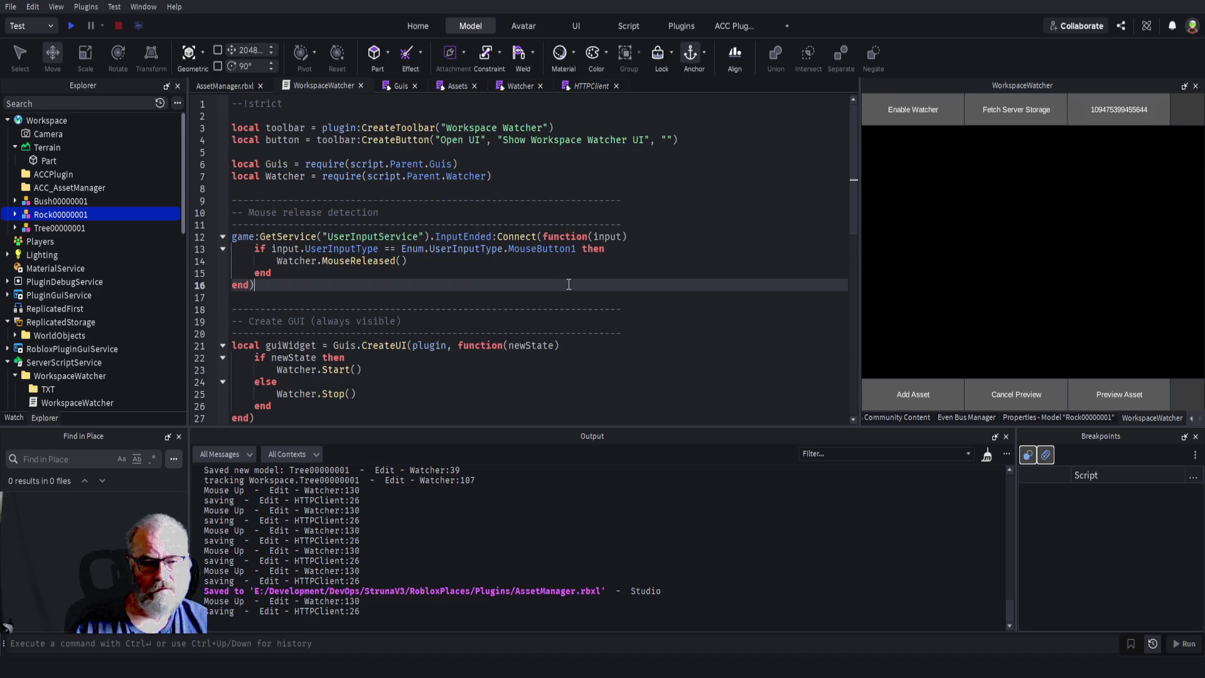
scroll(568, 284, "down", 6)
scroll(579, 279, "up", 6)
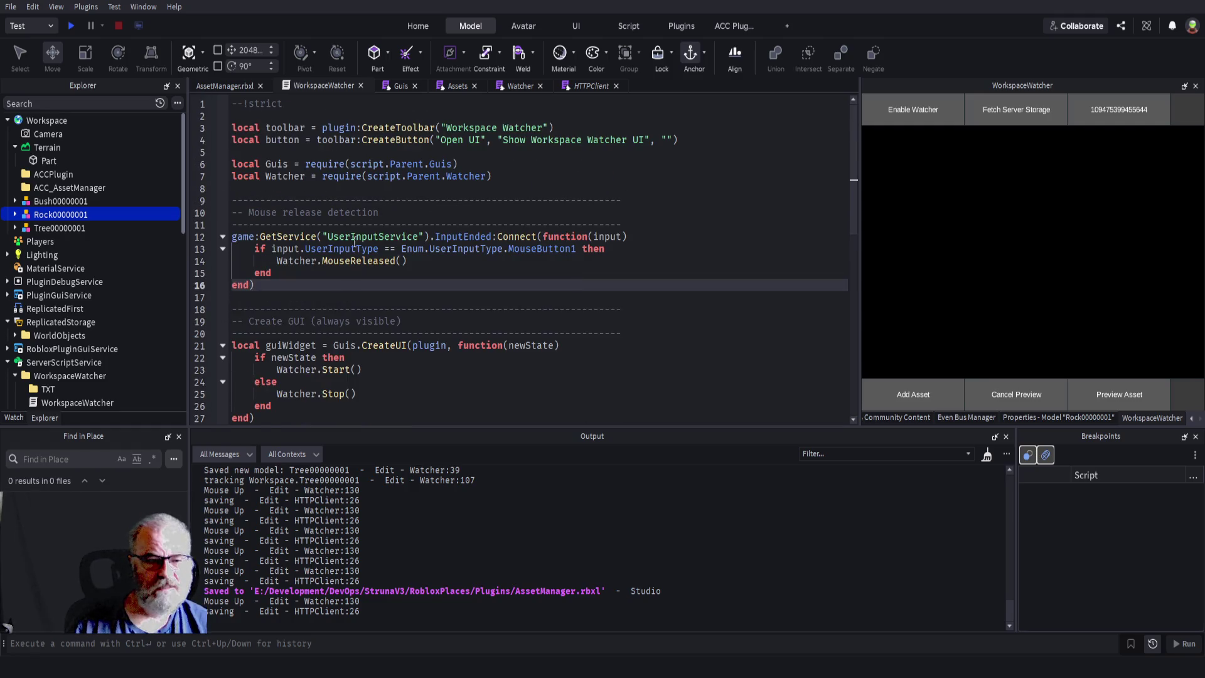
left_click(489, 177)
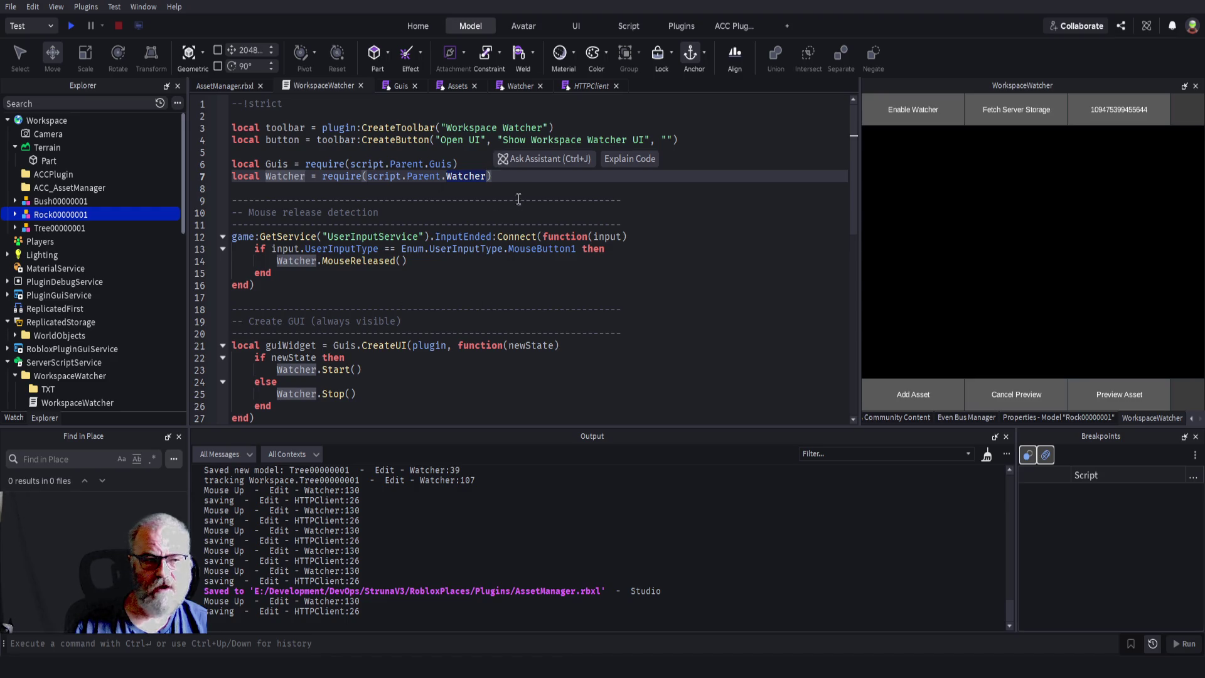
left_click(509, 87)
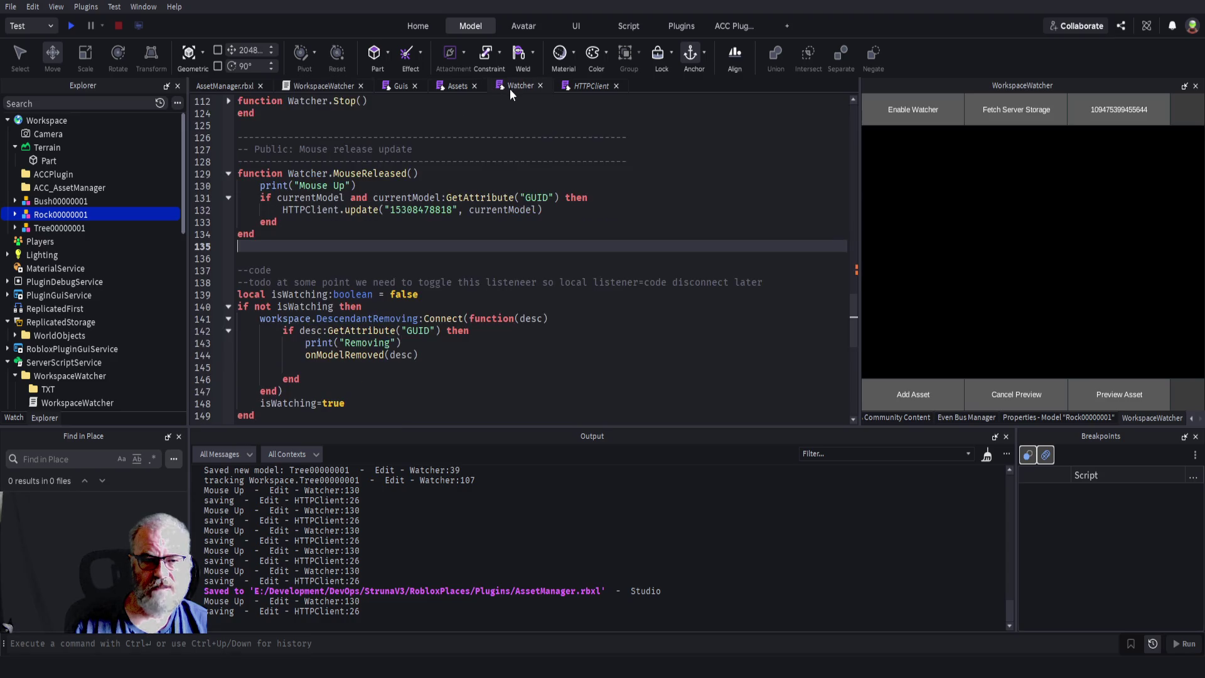
- Search Watcher for 'Selection', then search the Assets script for 'SelectionCh'
key("ctrl+f")
type("deletye")
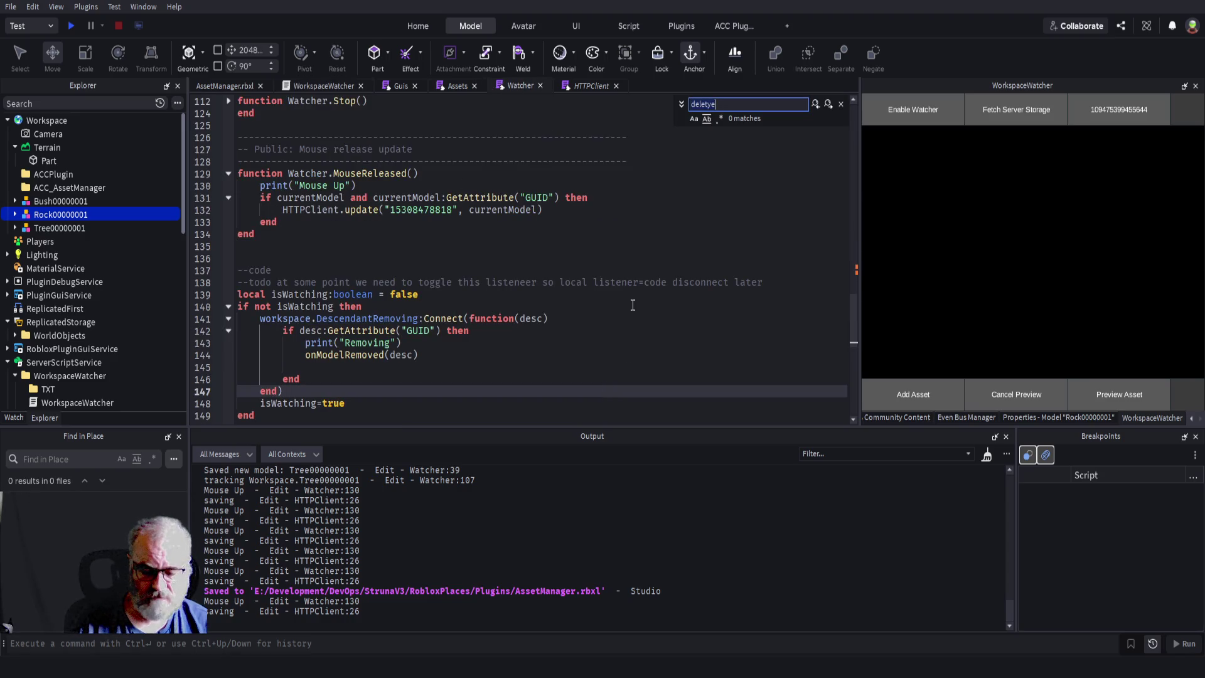
type("Selection")
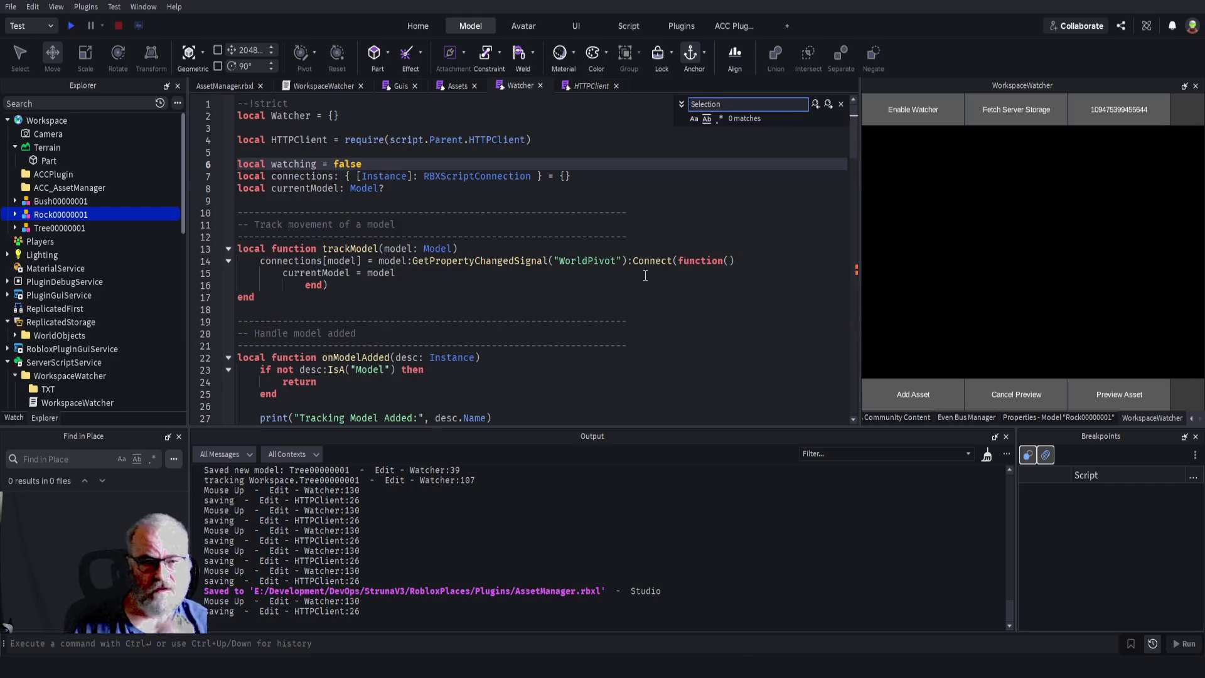
left_click(449, 85)
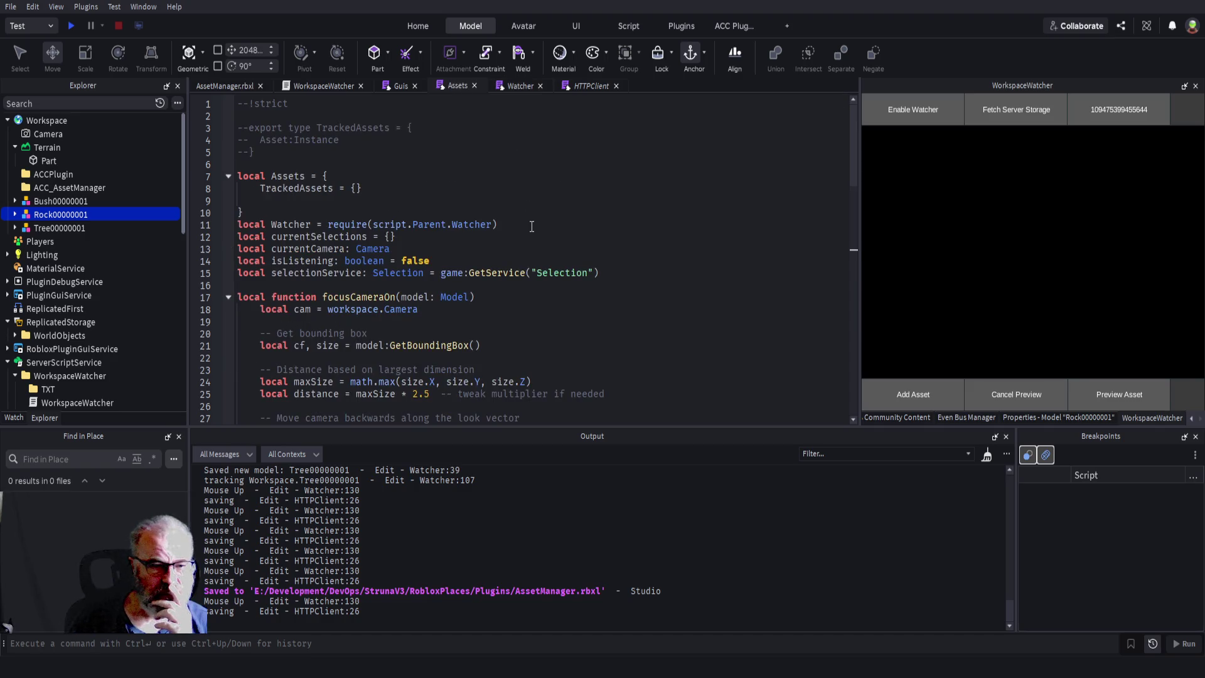
left_click(519, 198)
key("ctrl+f")
type("Seld")
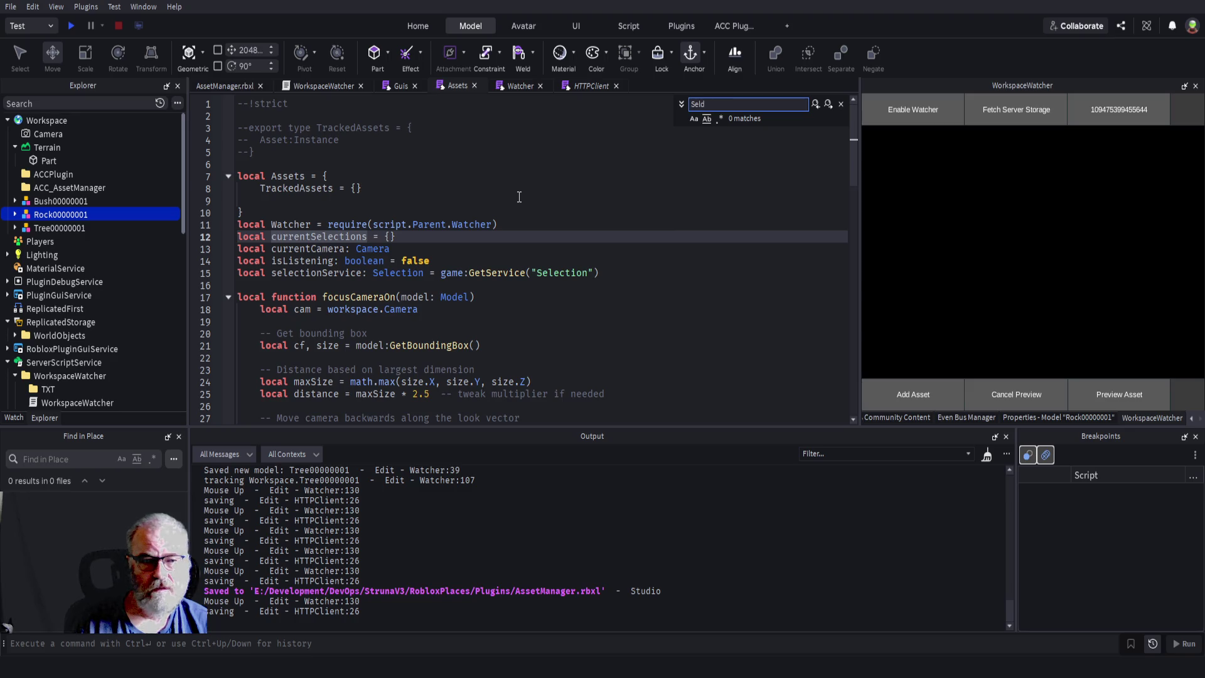
key("BackSpace")
type("e")
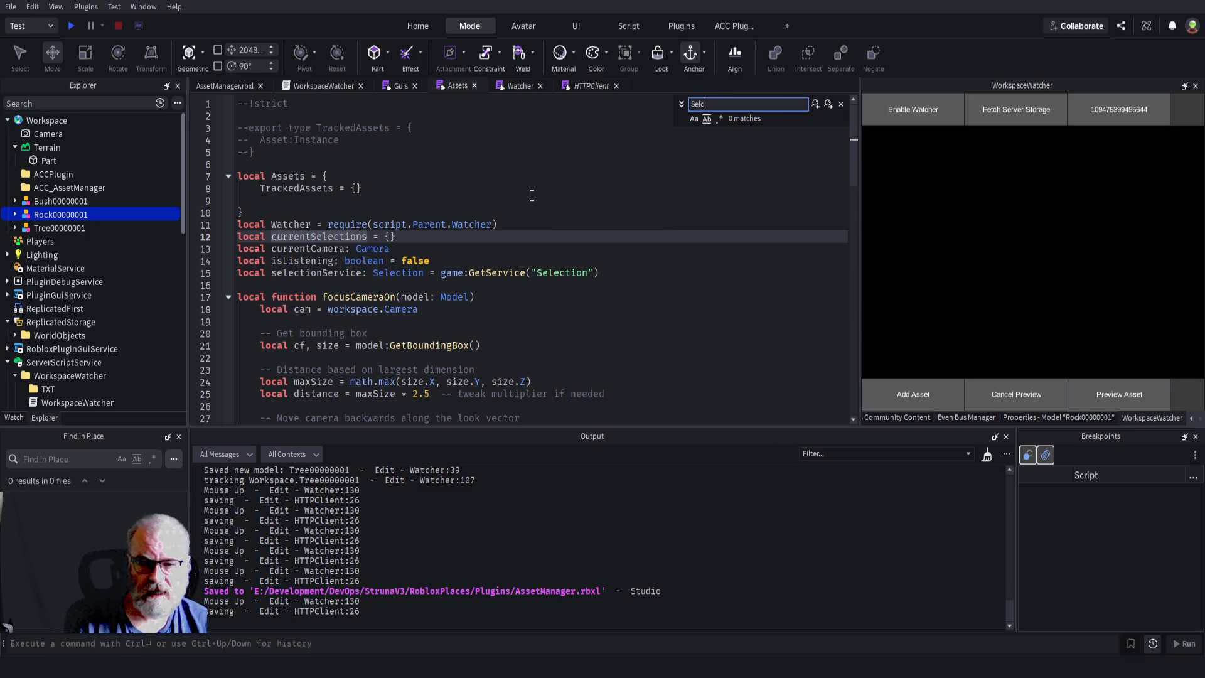
type("ctionCh")
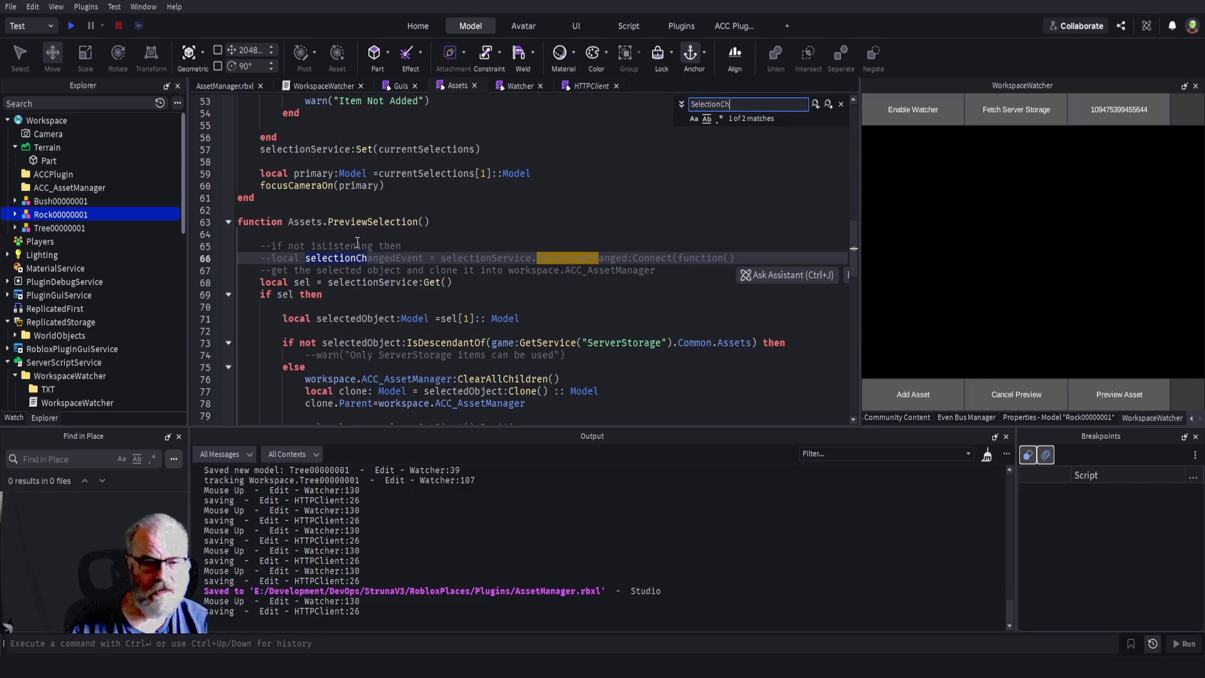
- Select the commented SelectionChanged connection on line 66 and fold PreviewSelection
left_click(414, 222)
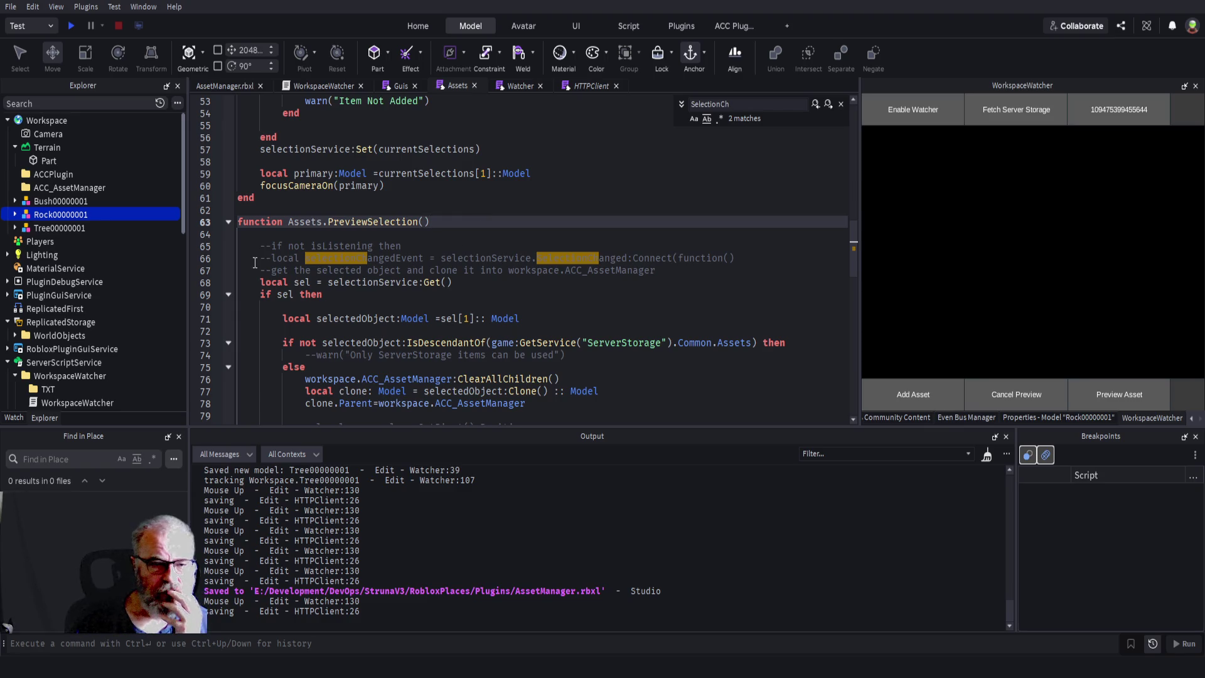
left_click(383, 258)
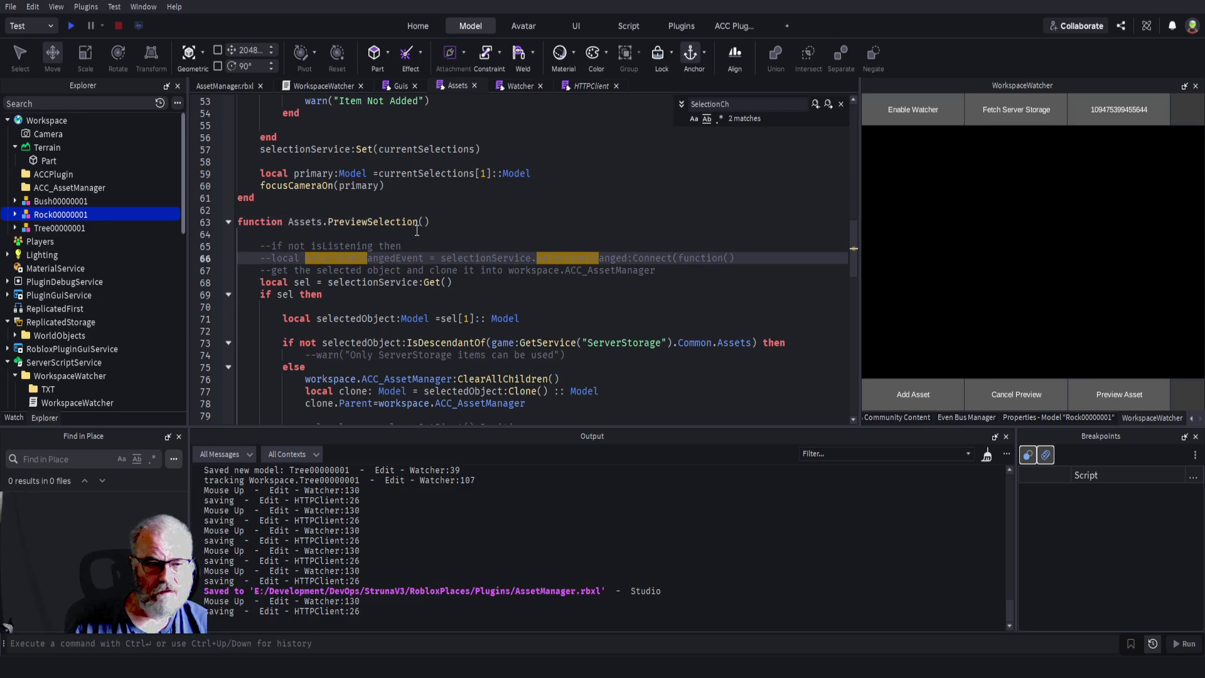
left_click(840, 104)
left_click(464, 307)
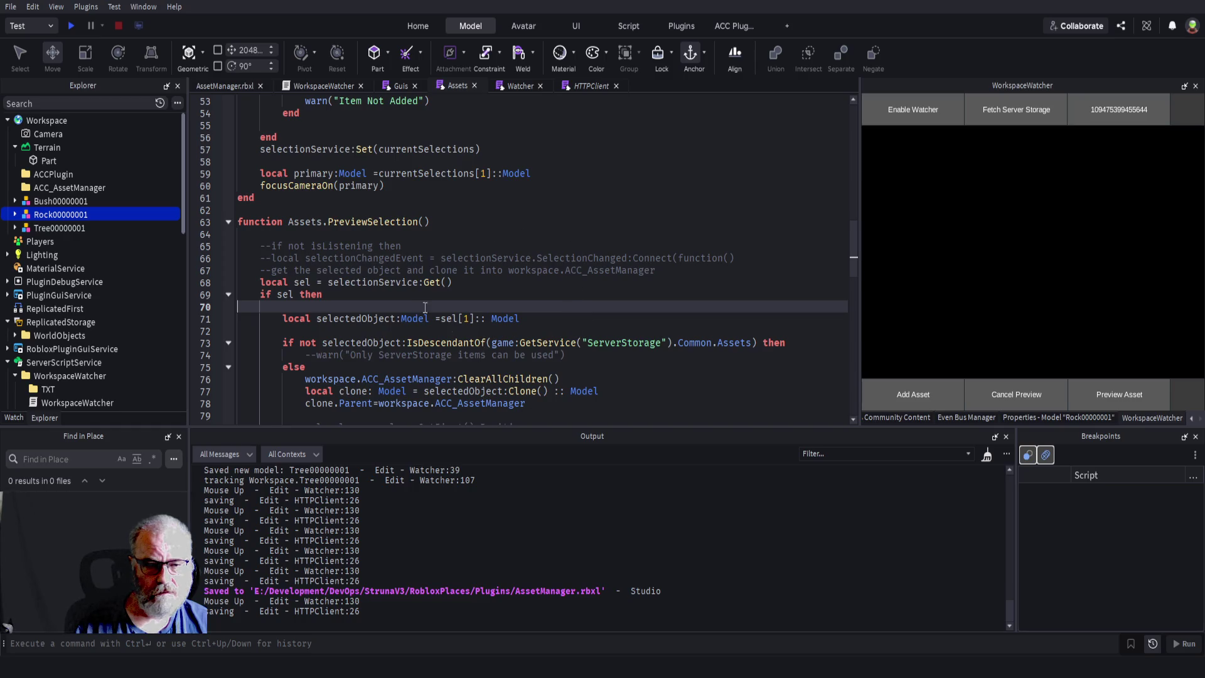
left_click_drag(735, 258, 271, 259)
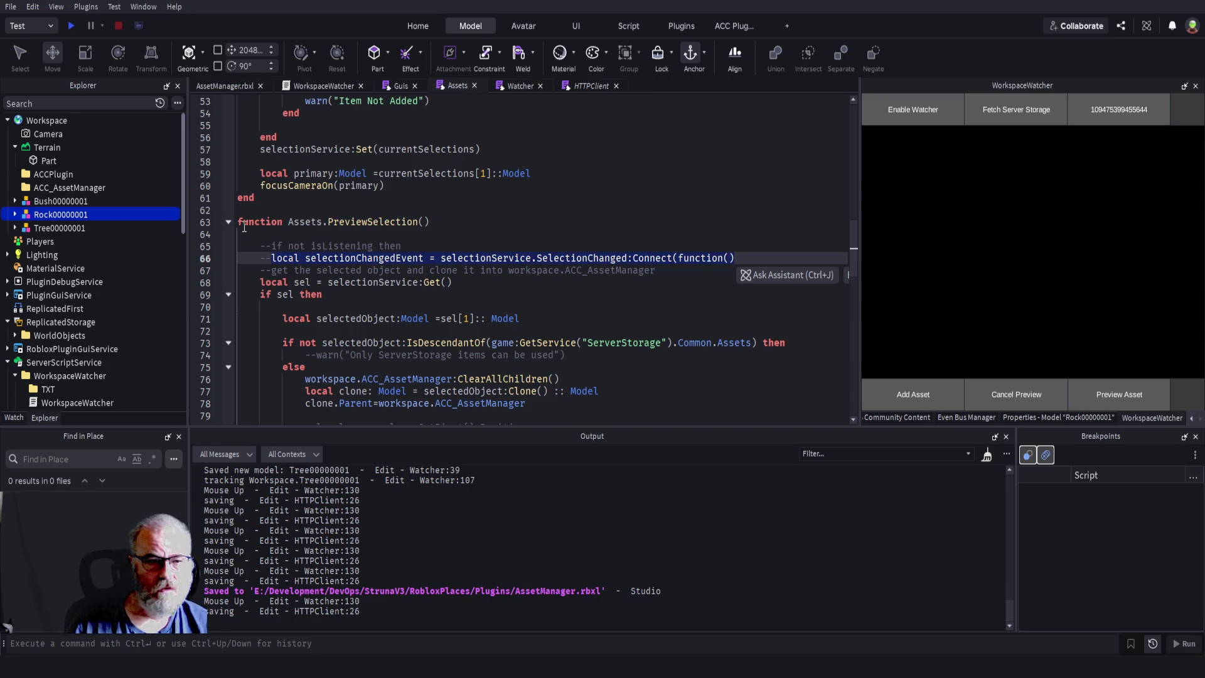
left_click(228, 223)
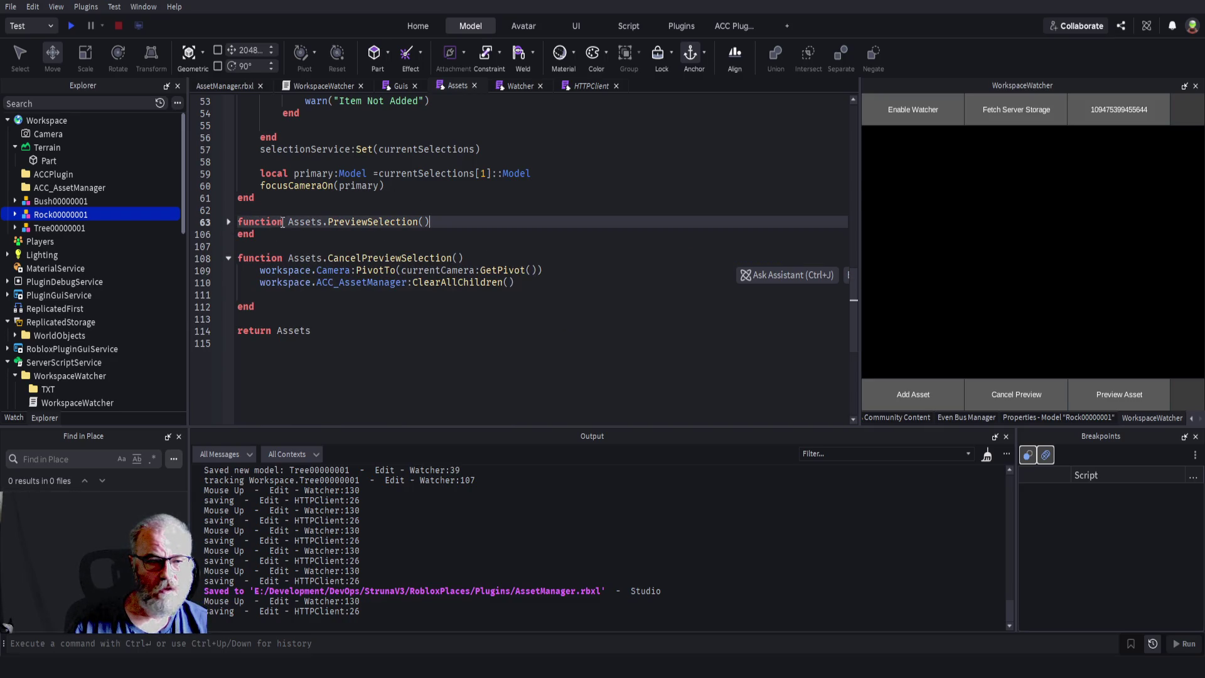
- Fold CancelPreviewSelection, AddAsset and focusCameraOn, then start a blank line above AddAsset
left_click(228, 258)
scroll(405, 212, "up", 4)
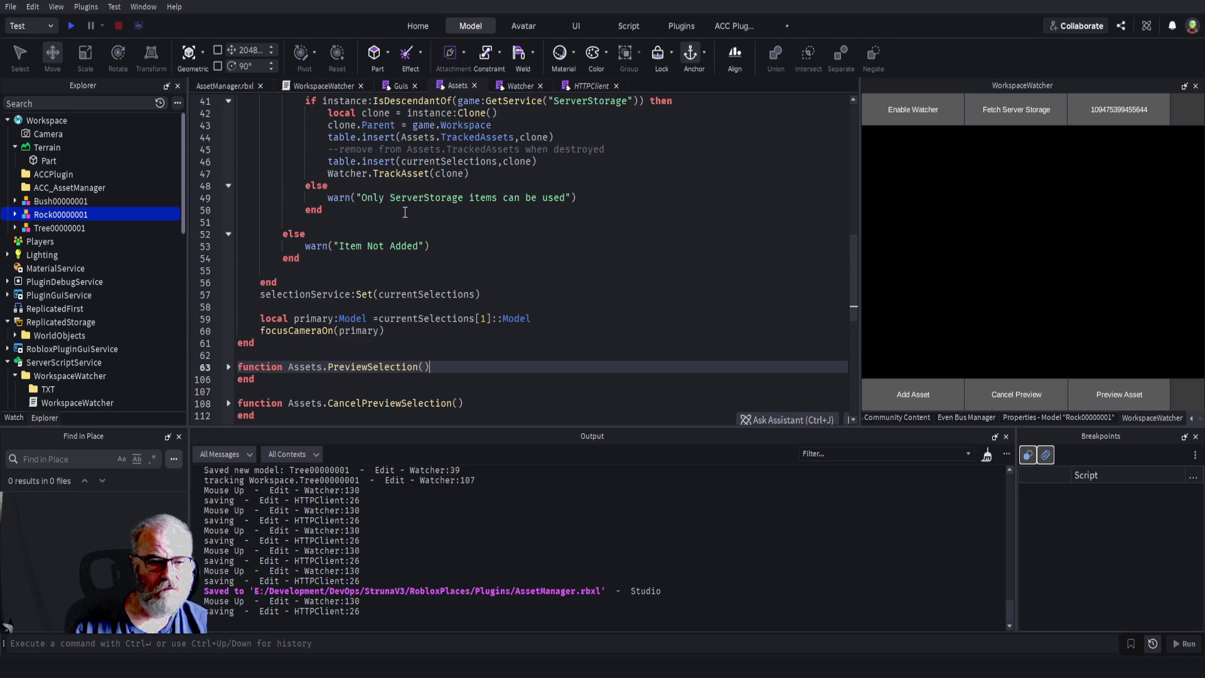
scroll(404, 212, "up", 4)
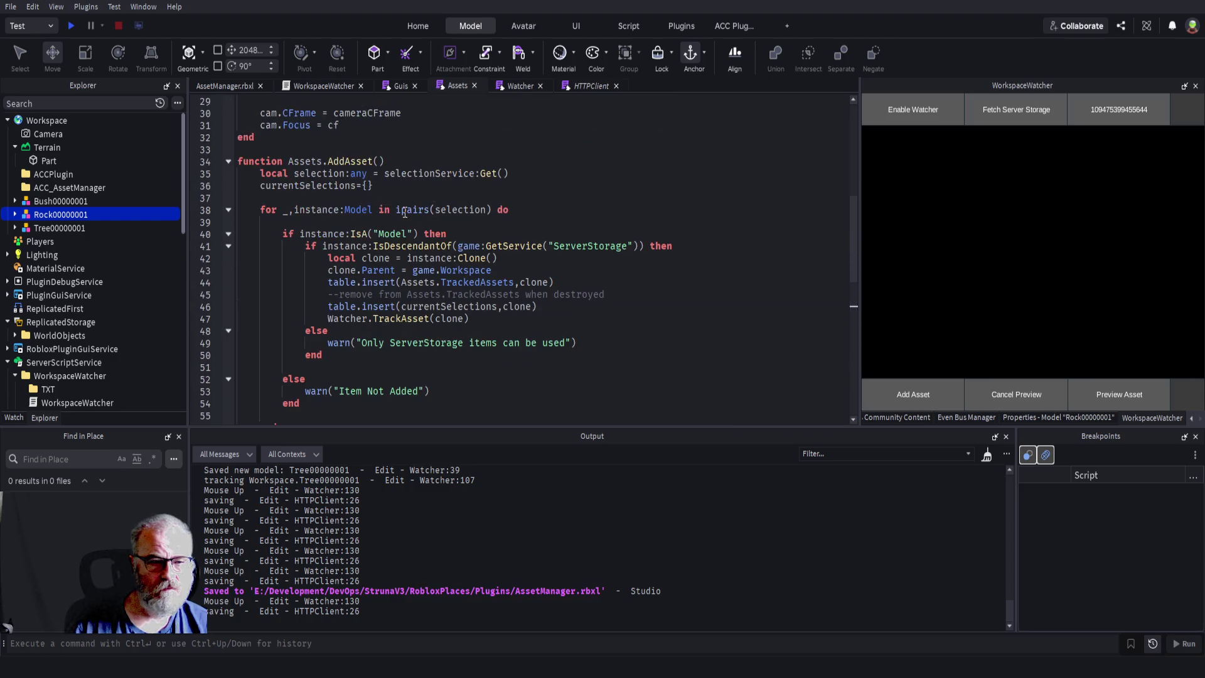
left_click(228, 162)
scroll(272, 195, "up", 7)
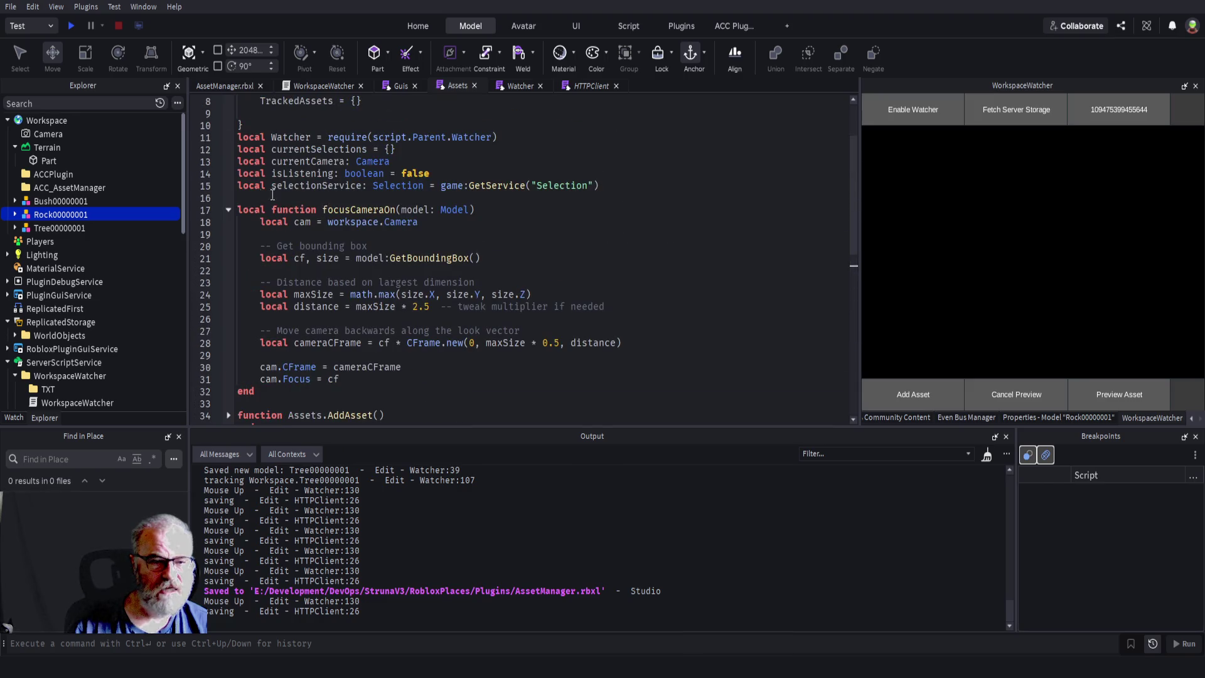
left_click(227, 209)
scroll(228, 209, "up", 1)
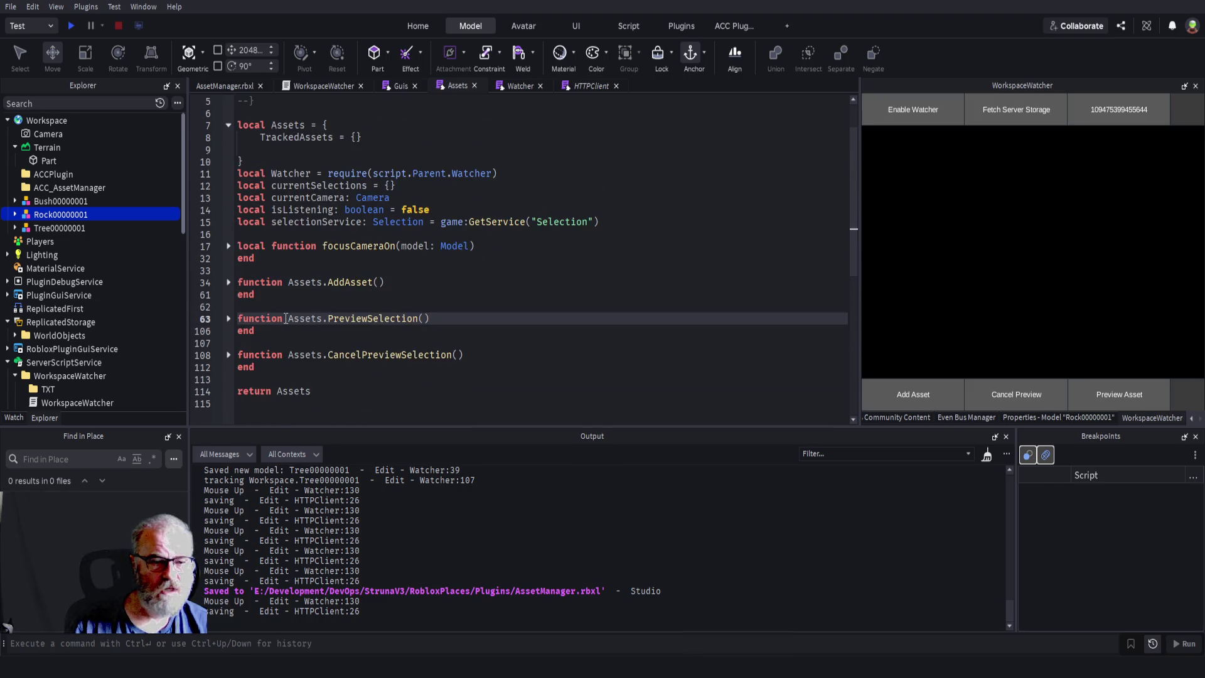
left_click(274, 343)
left_click(320, 371)
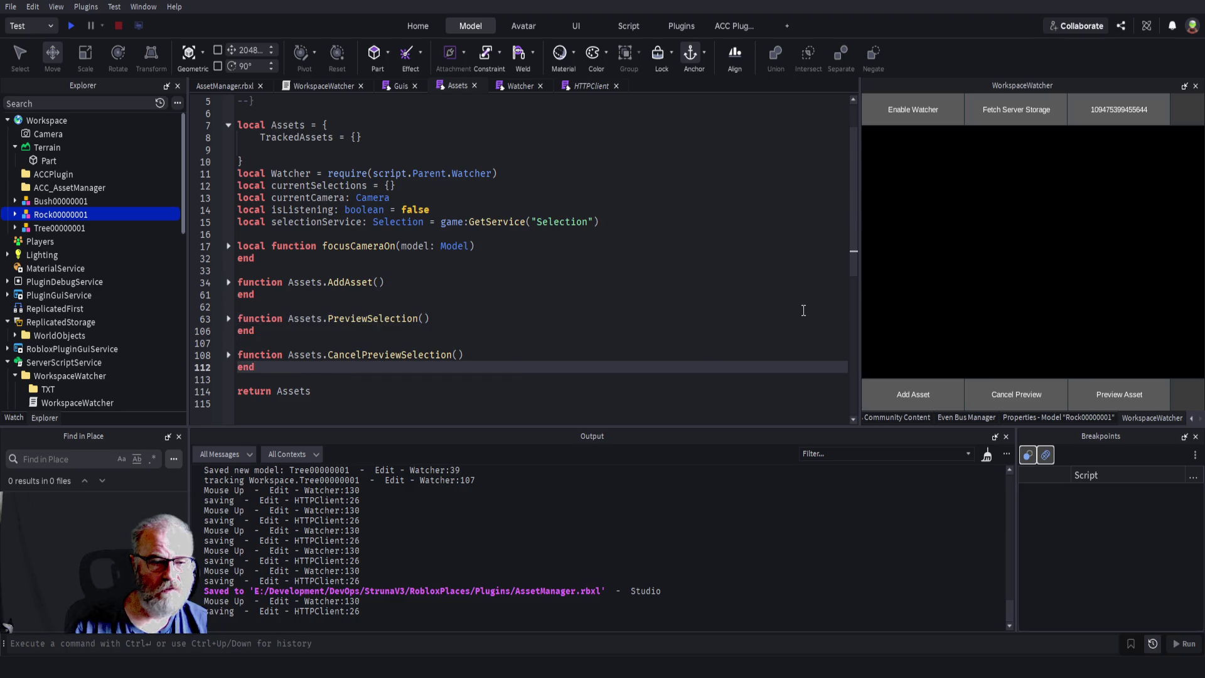
key("Up")
key("Up")
key("Up")
- Write Assets.PickupTracked() above AddAsset with the pasted SelectionChanged:Connect line and an empty callback
key("Return")
key("Return")
key("Return")
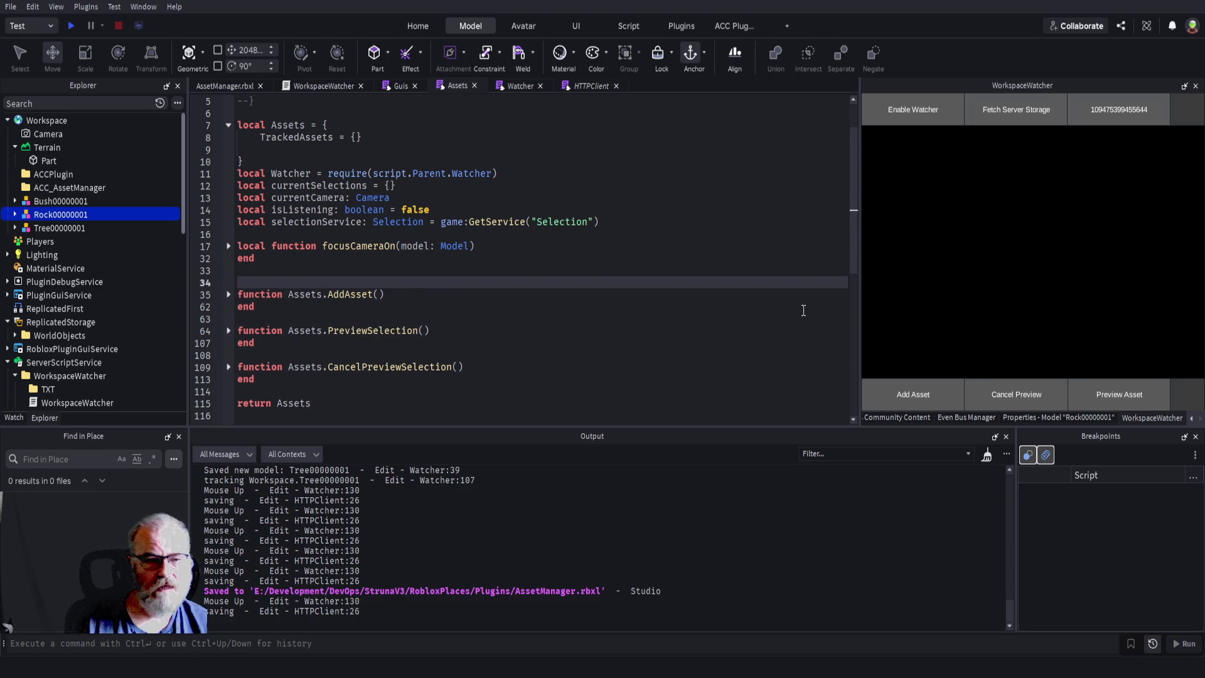
key("Up")
key("Up")
type("function Assets.")
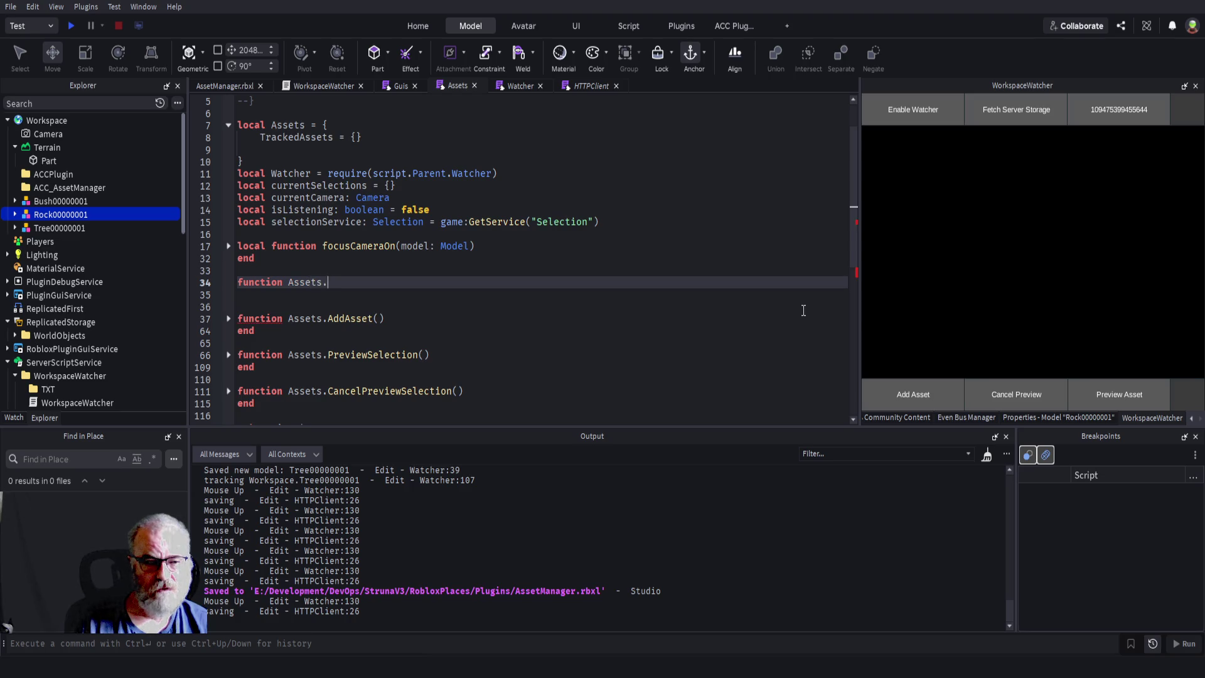
type("pickup")
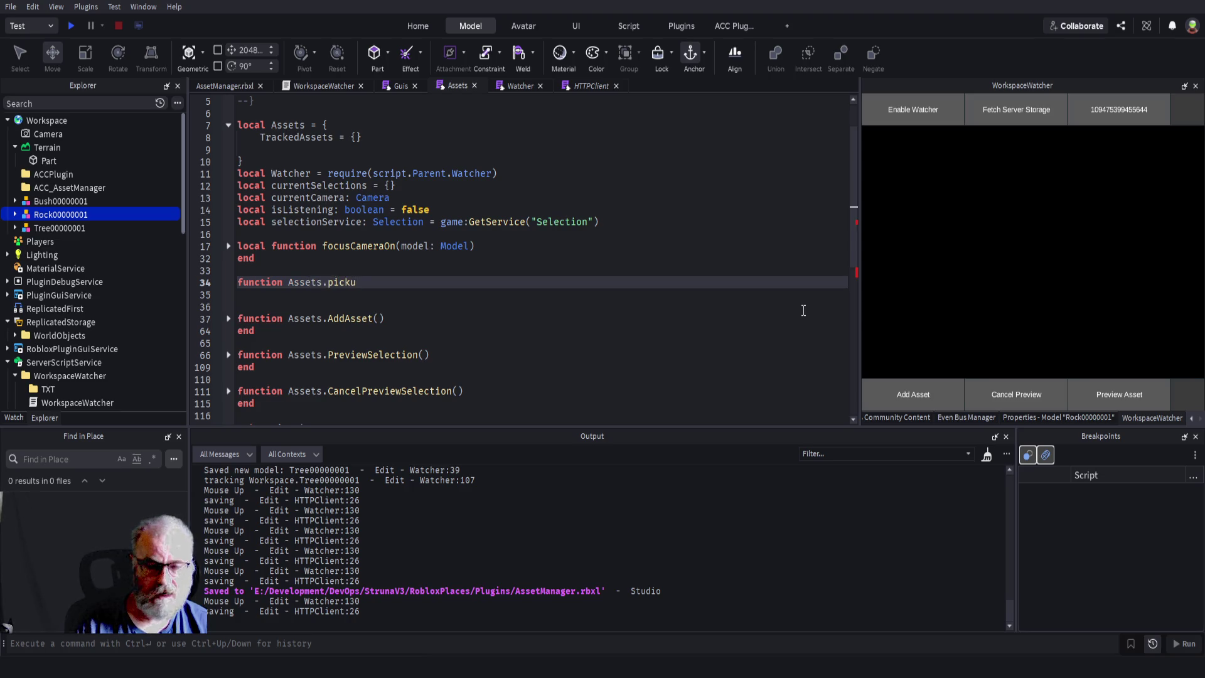
key("BackSpace")
key("BackSpace")
key("BackSpace")
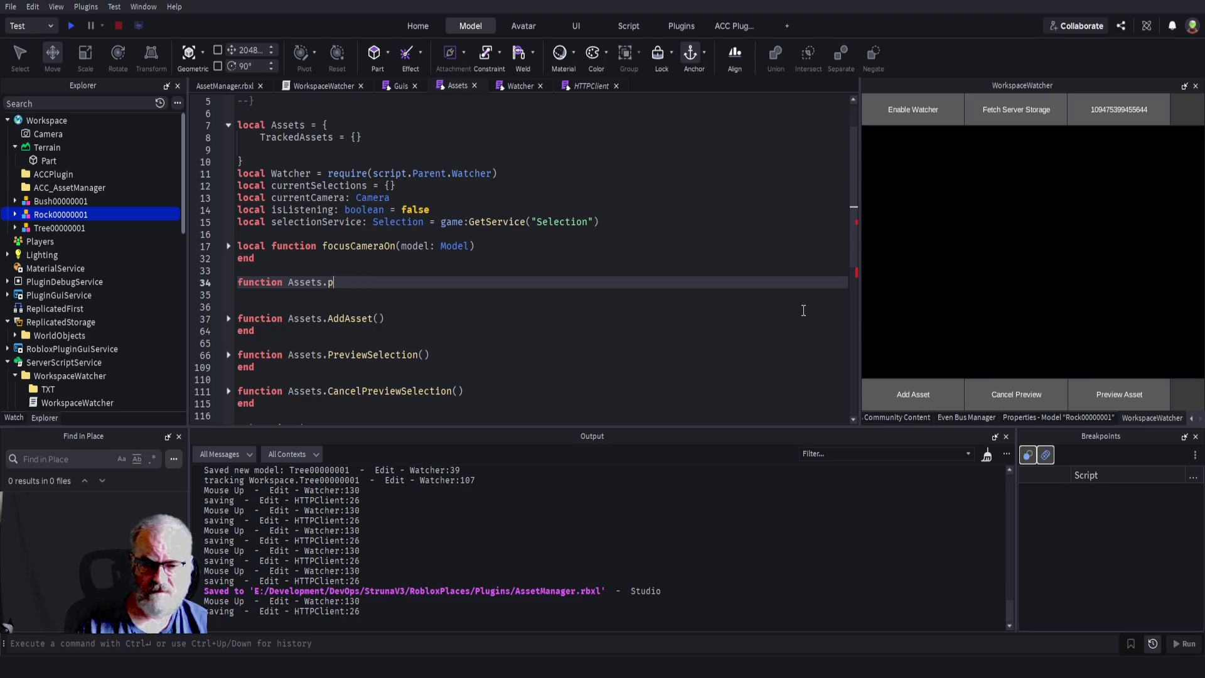
type("Pick")
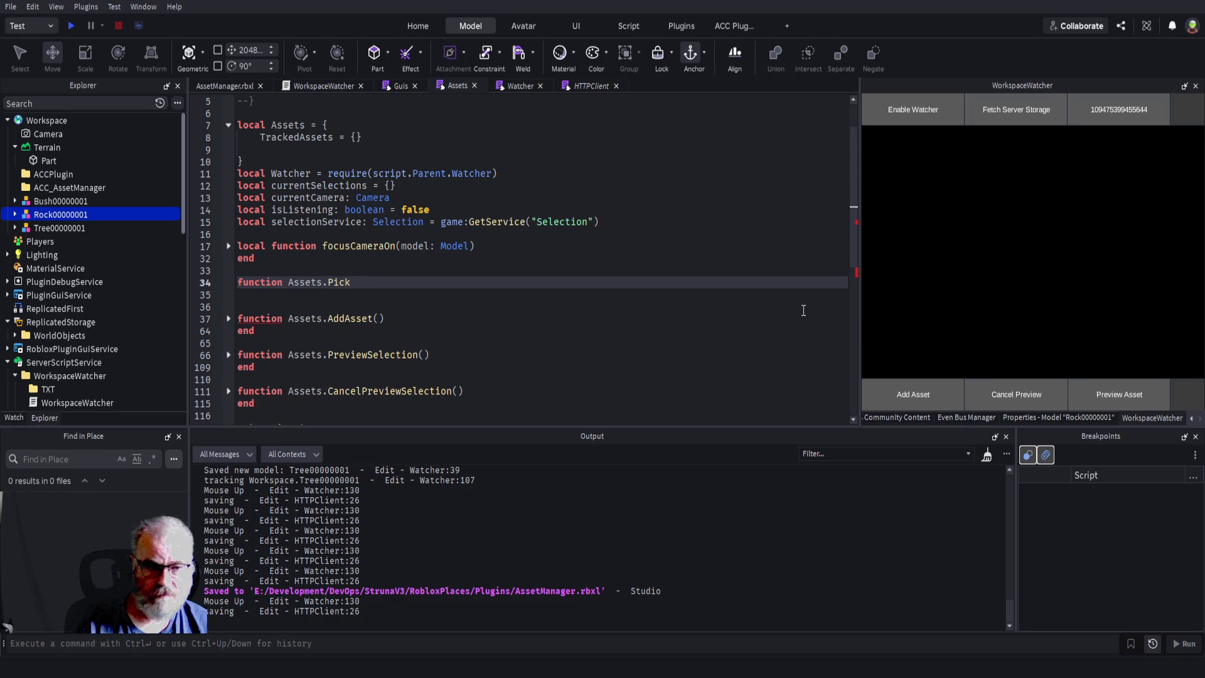
type("upTracker")
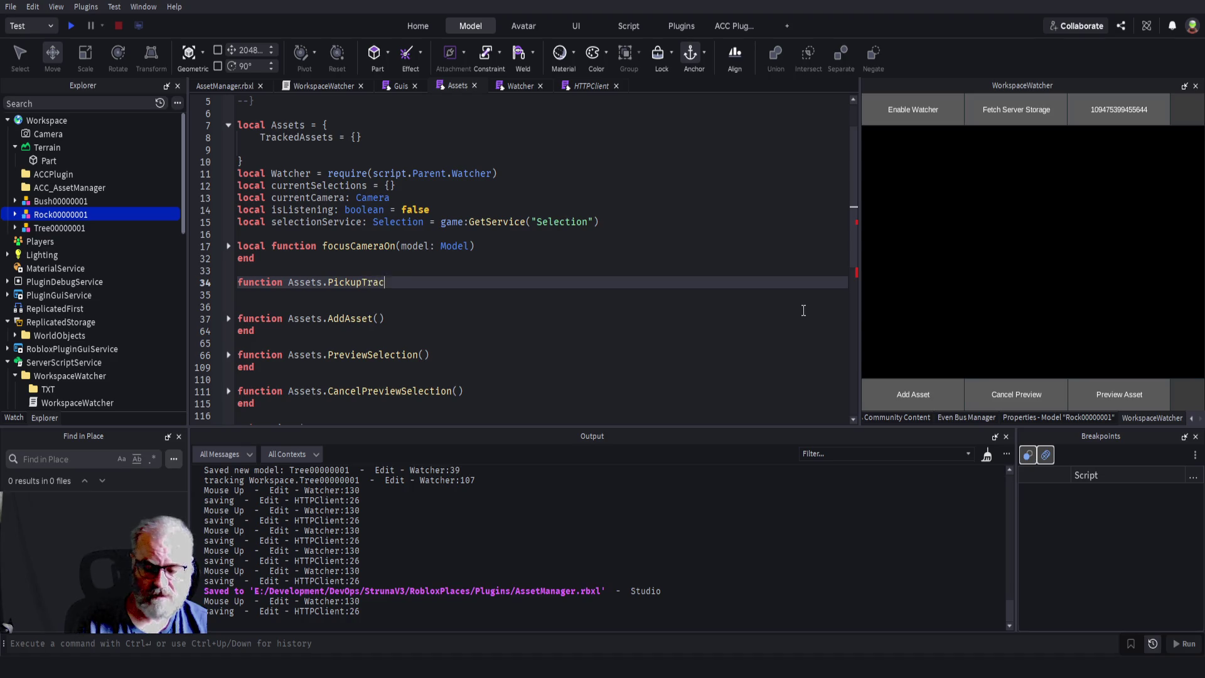
type("()")
key("Return")
key("Tab")
type("local selectionChangedEvent = selectionService.SelectionChanged:Connect(function()")
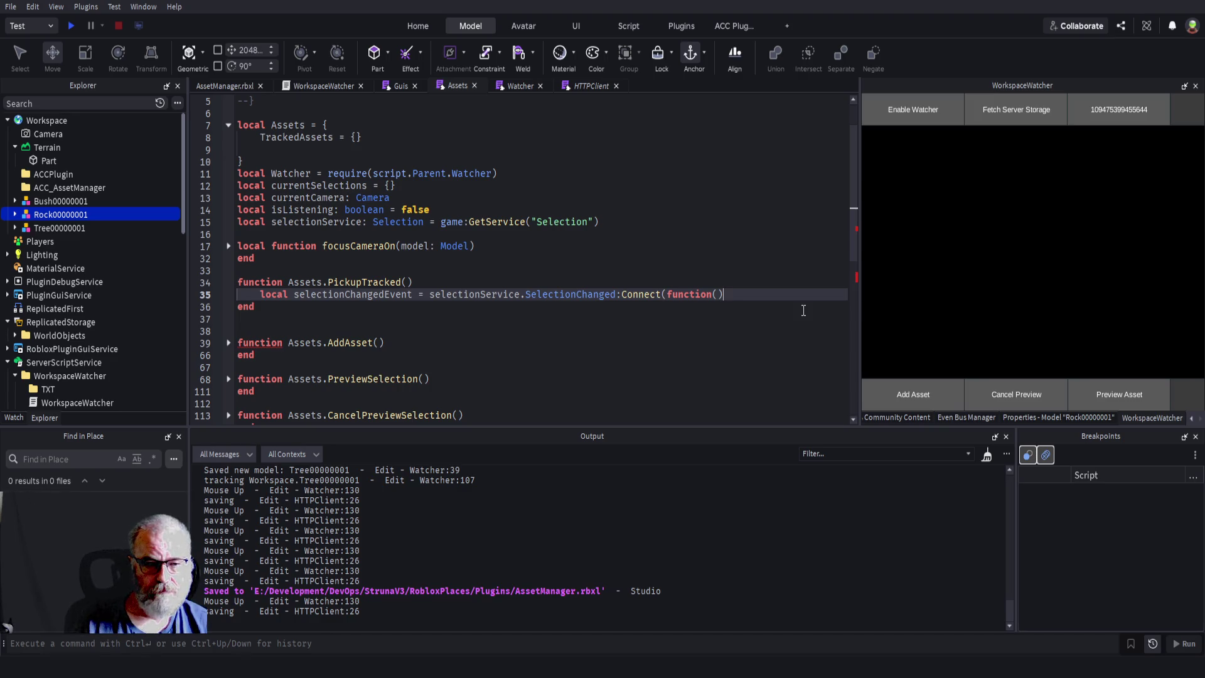
key("Return")
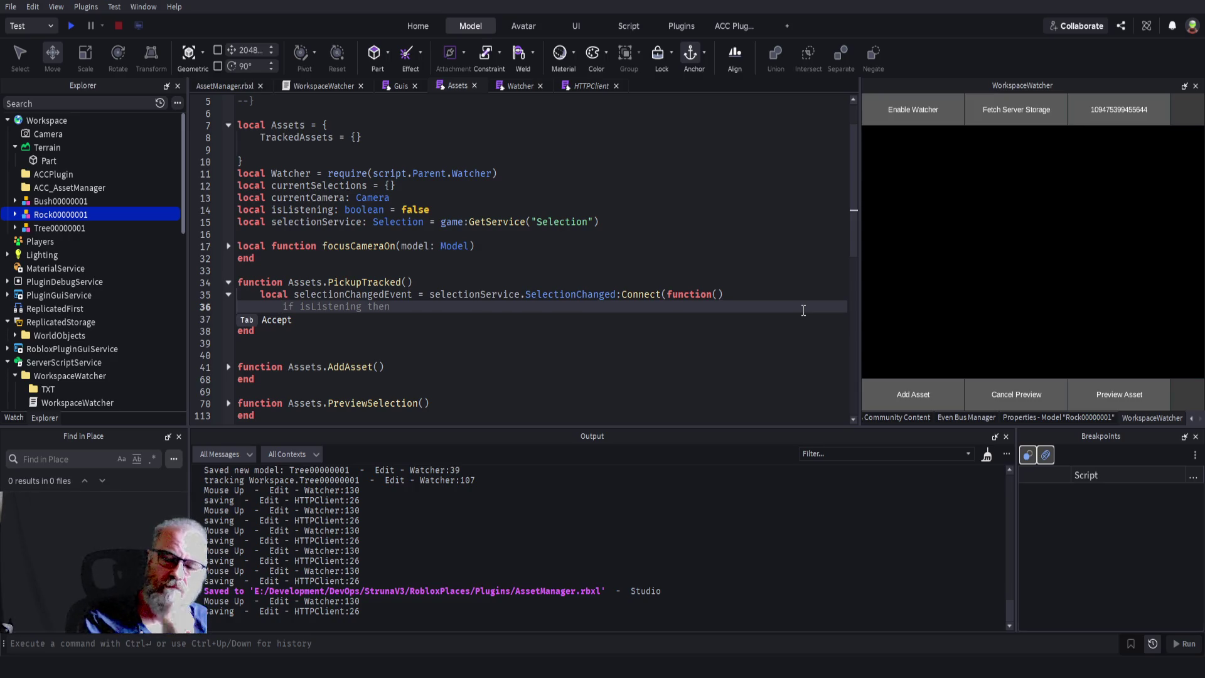
left_click(300, 137)
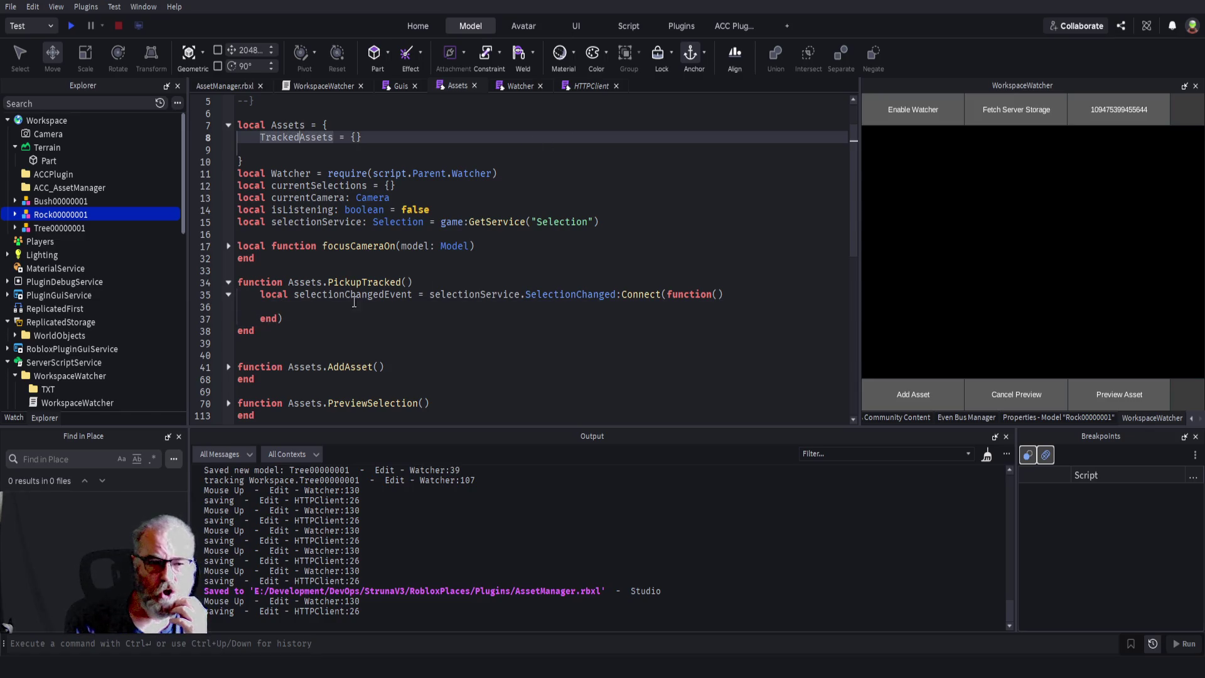
double_click(305, 137)
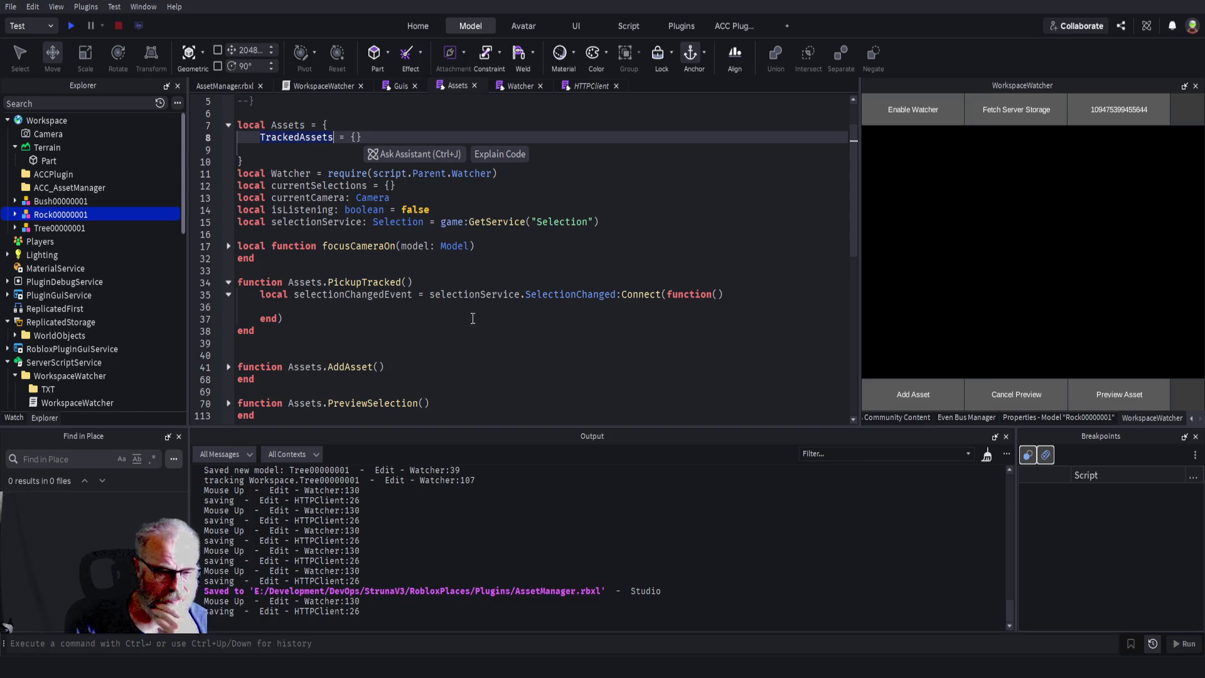
scroll(465, 312, "down", 2)
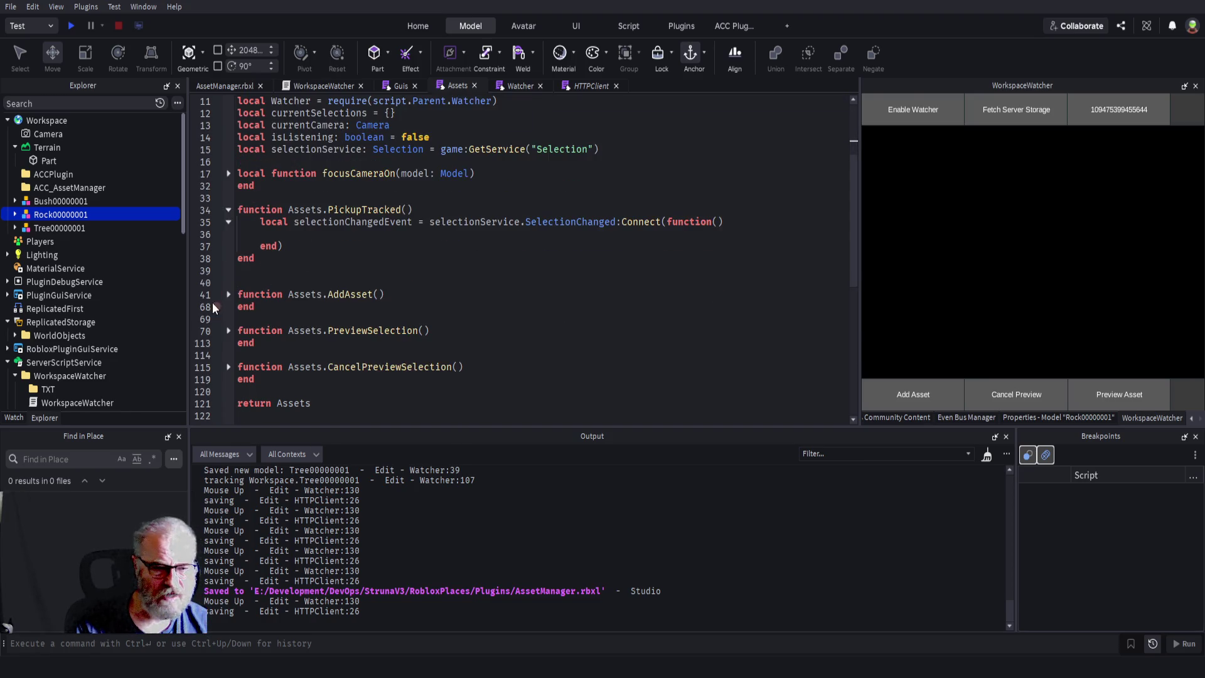
left_click(228, 294)
scroll(403, 273, "down", 2)
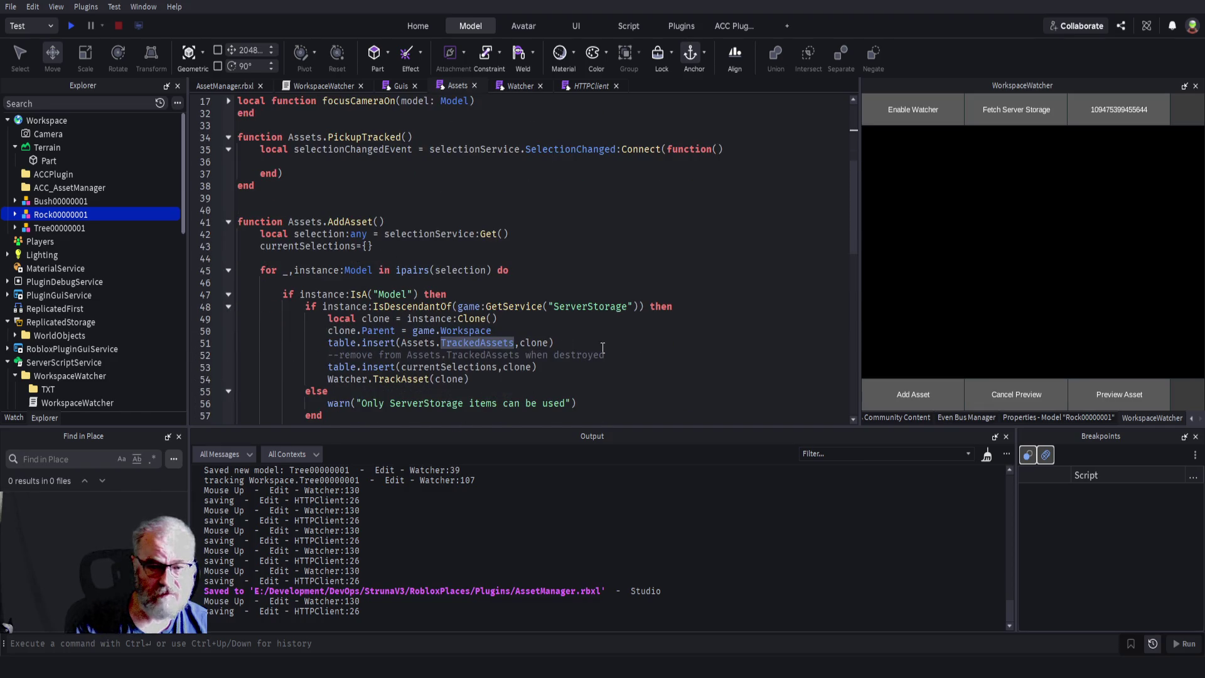
left_click(480, 345)
double_click(533, 342)
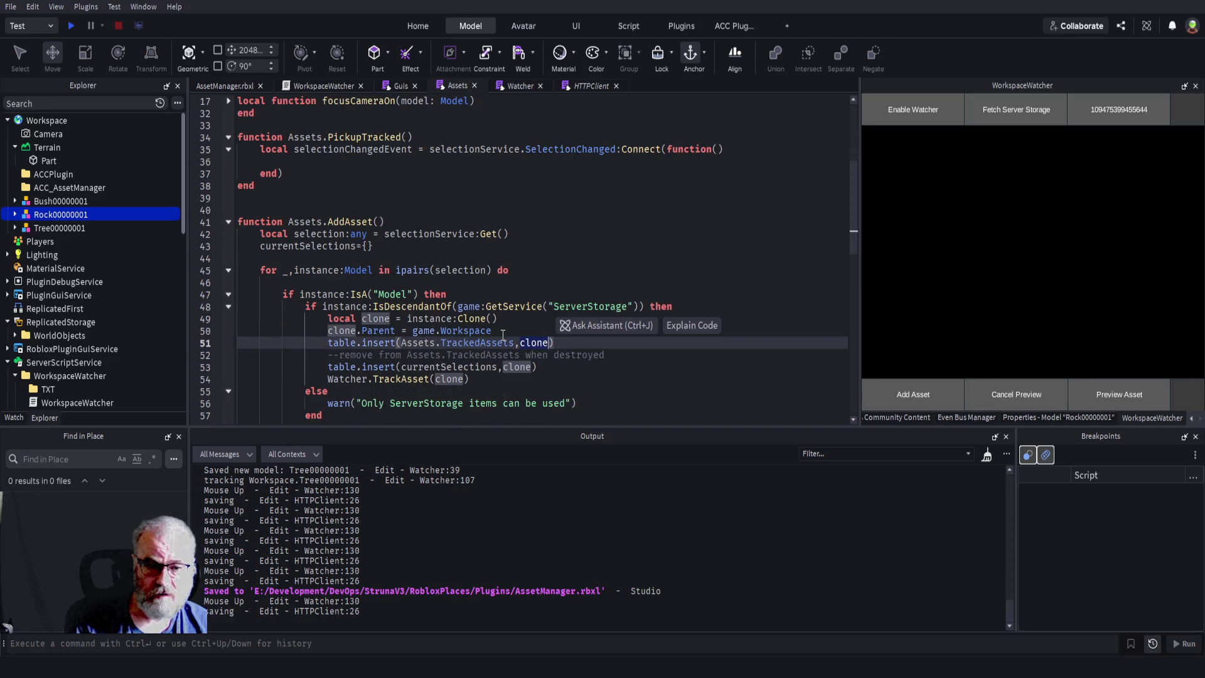
left_click(425, 342)
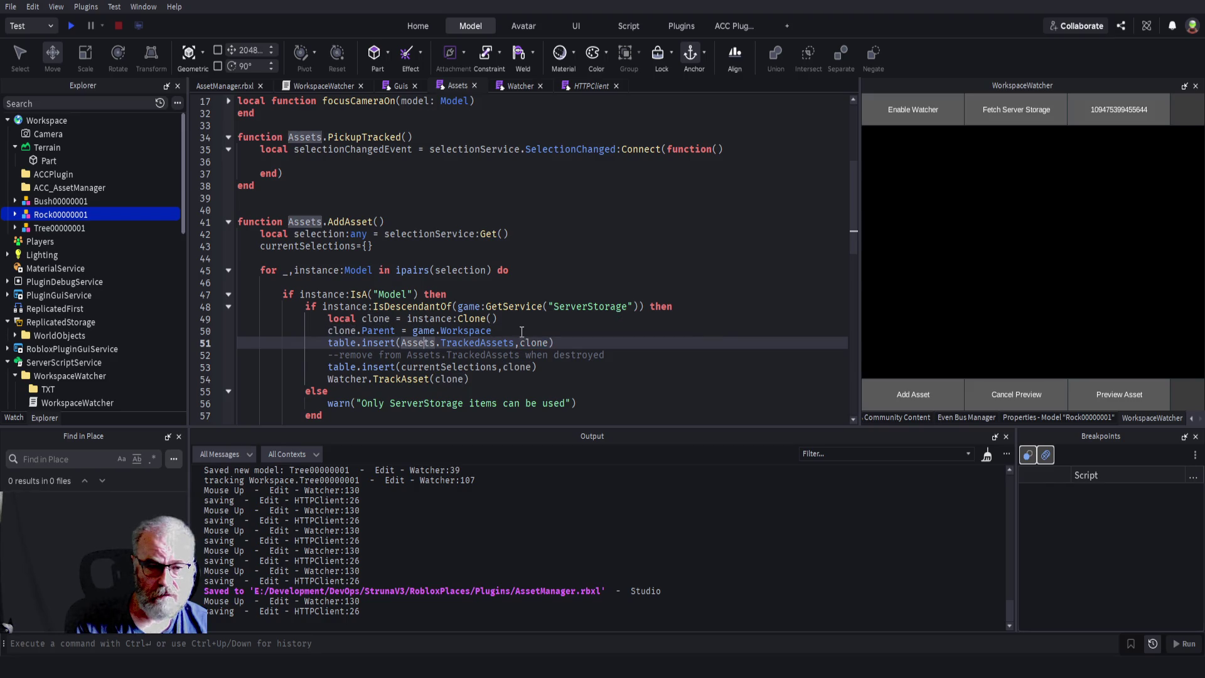
left_click_drag(327, 342, 563, 343)
scroll(501, 288, "up", 5)
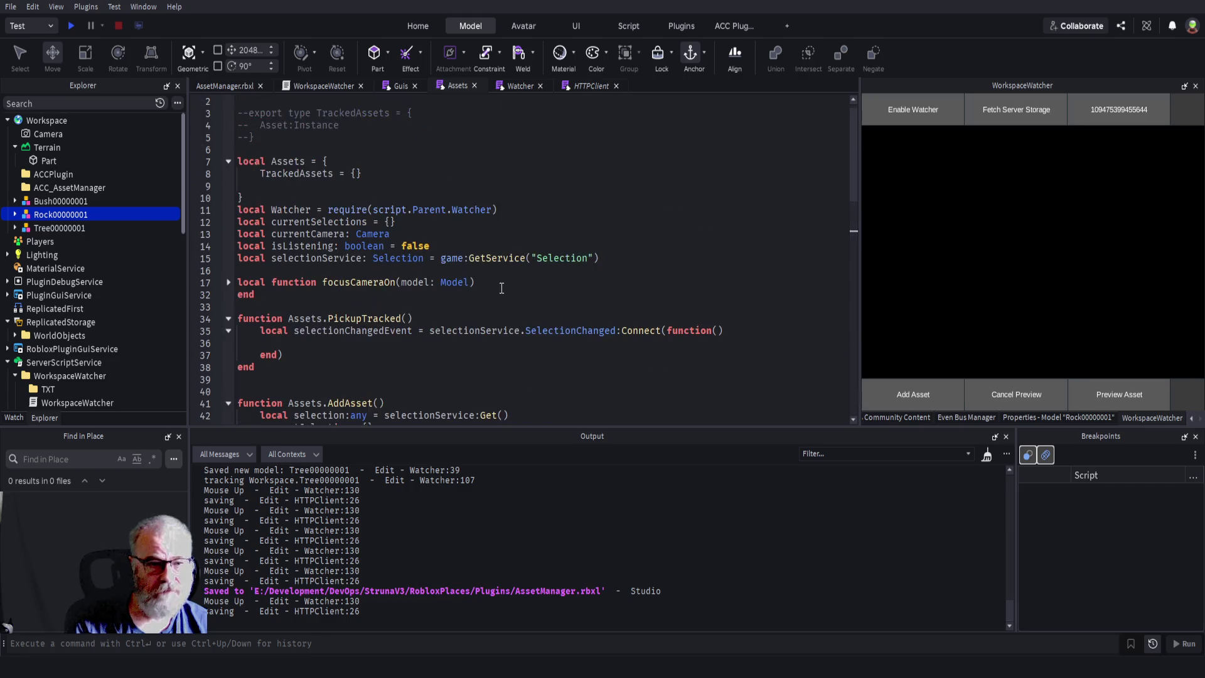
left_click(433, 321)
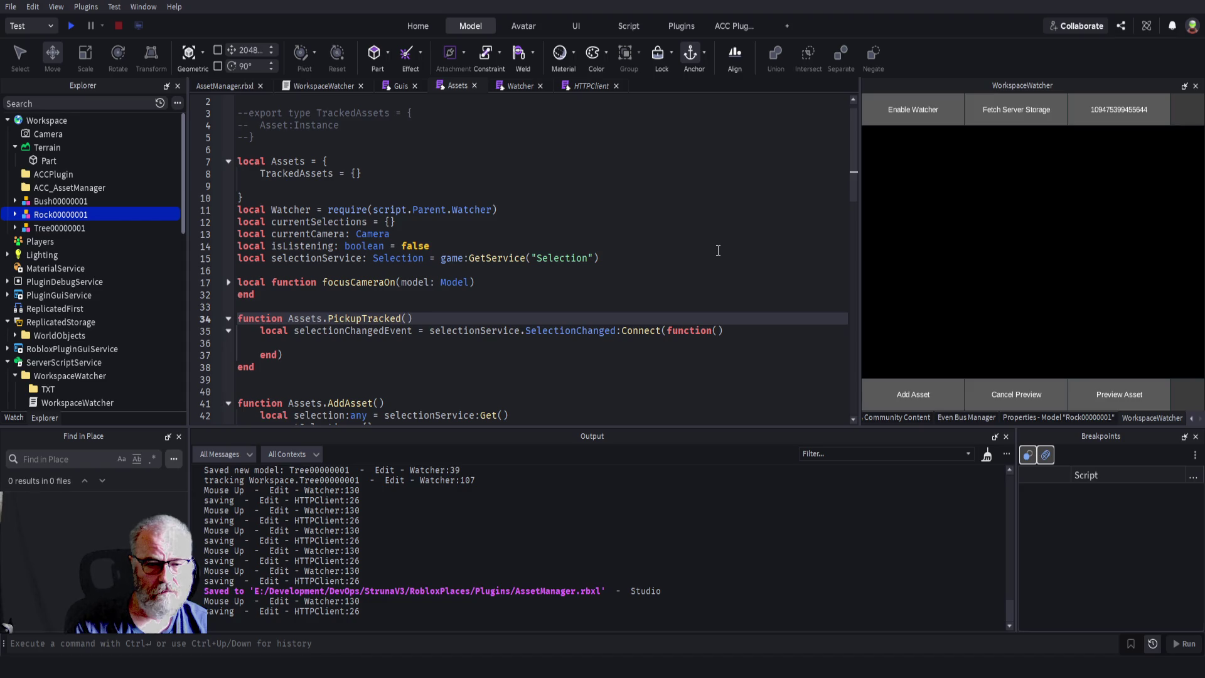
- Put the TrackedAssets insert line in the SelectionChanged handler and open a line above it
left_click(387, 343)
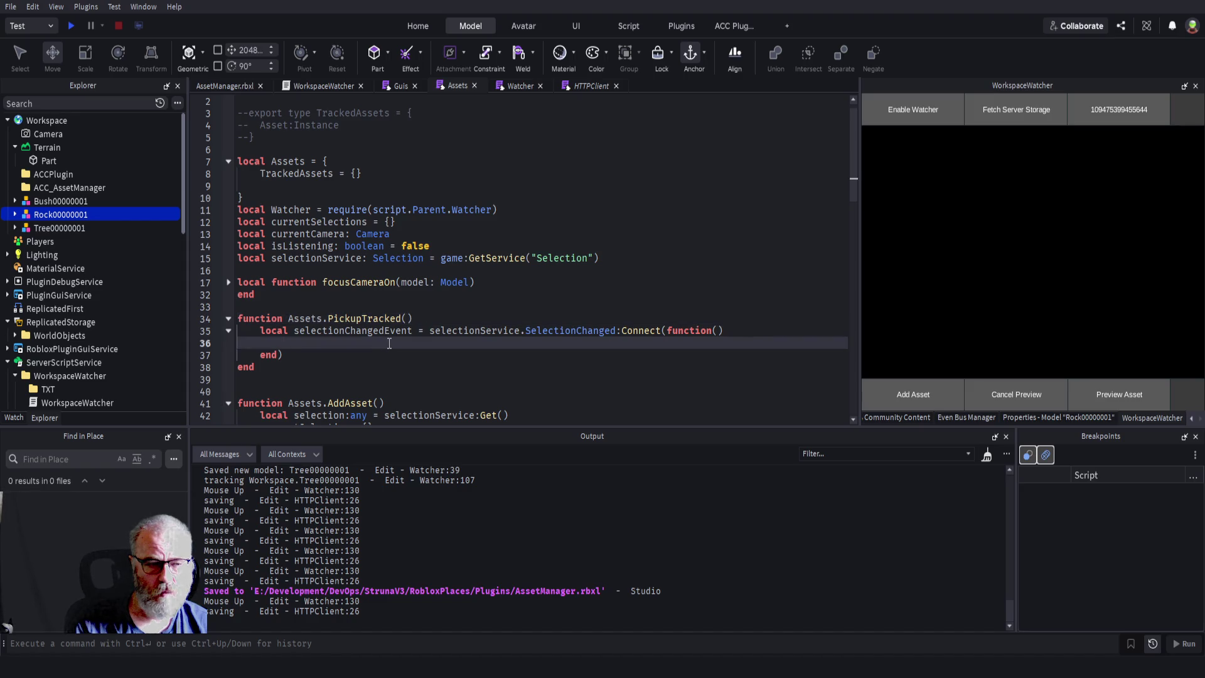
key("Tab")
key("Return")
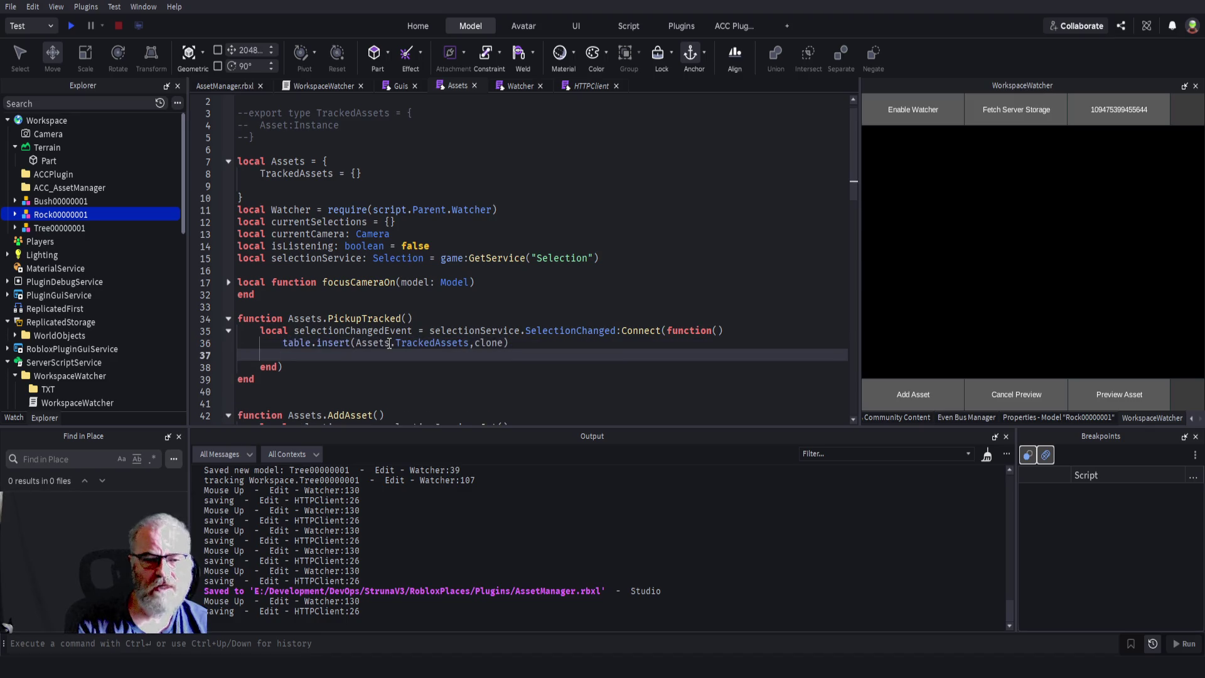
key("Up")
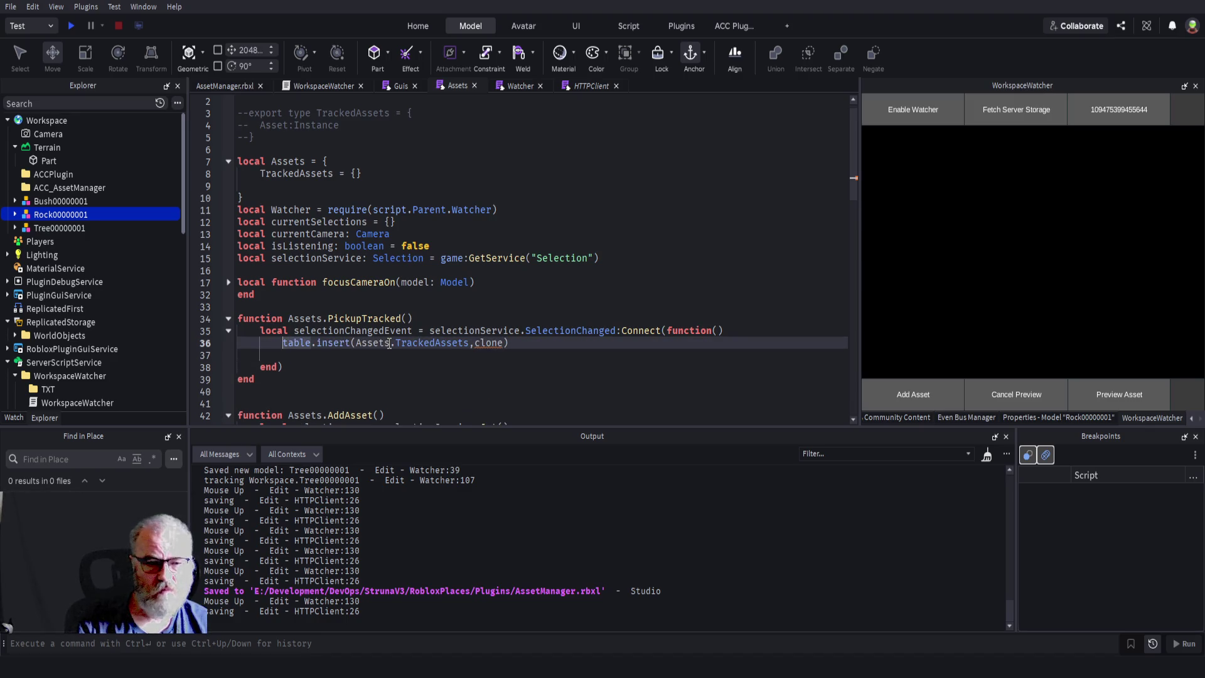
left_click(746, 331)
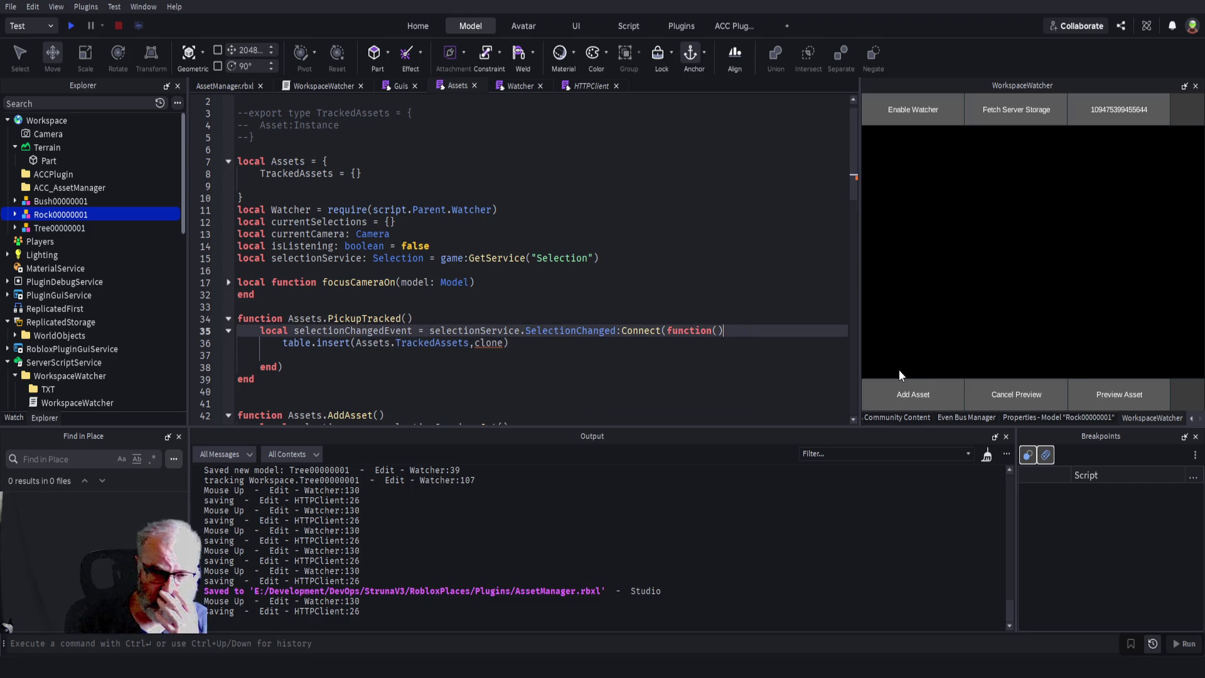
key("Return")
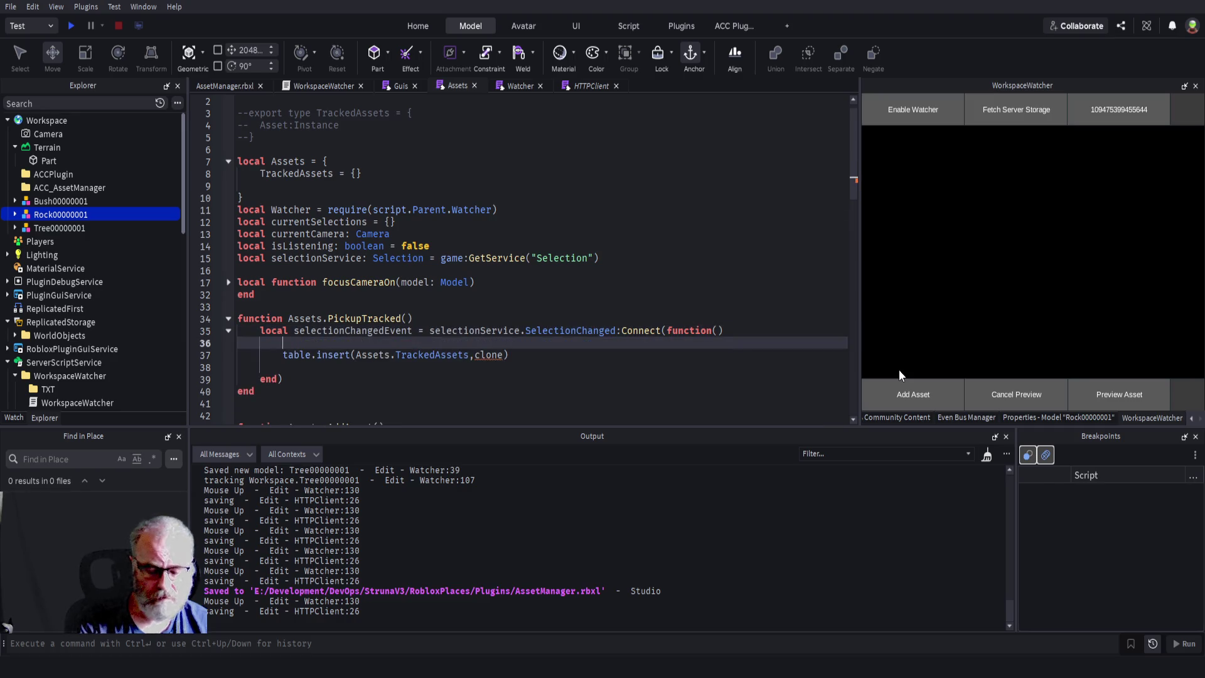
- Add 'local selObjects = selectionService:Get()' on line 36, correcting the 'locla' typo
type("locla selObject = sel")
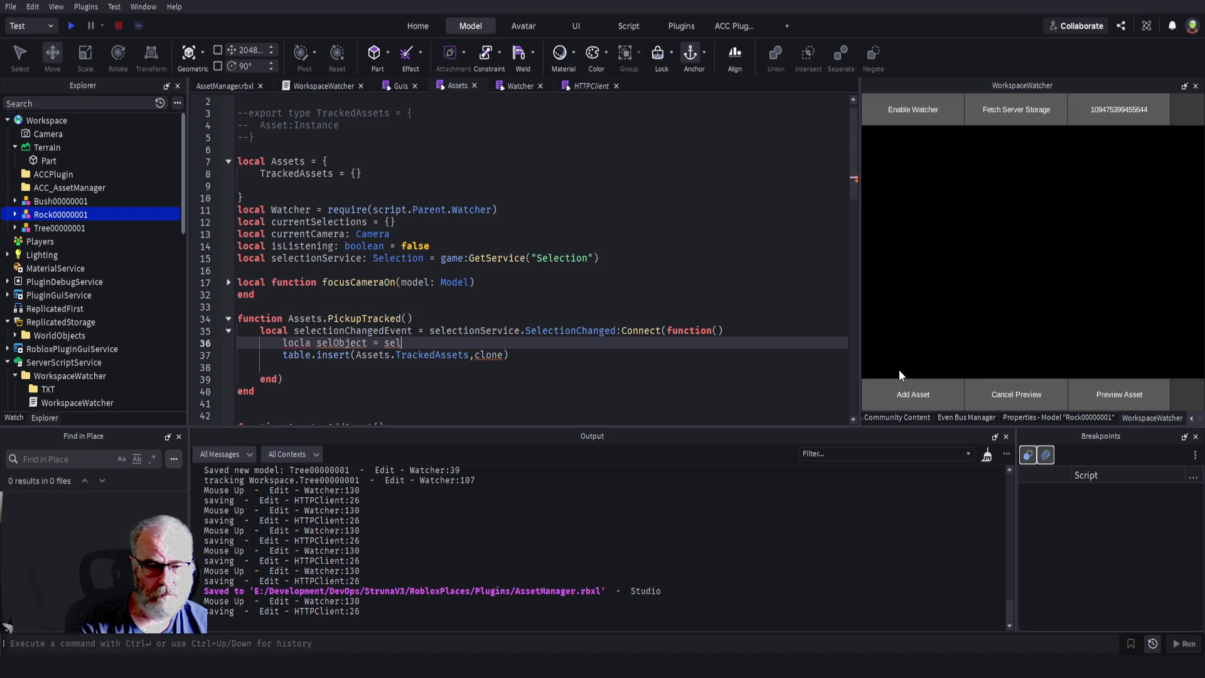
type("ectionService:")
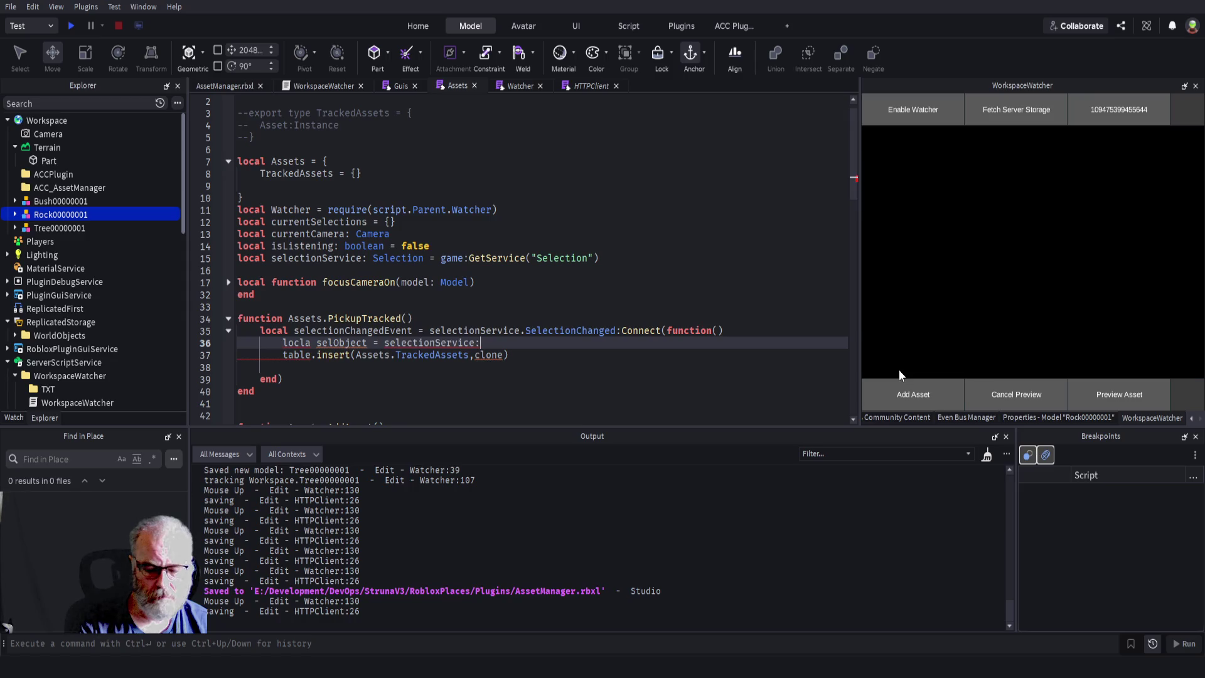
type("Get(")
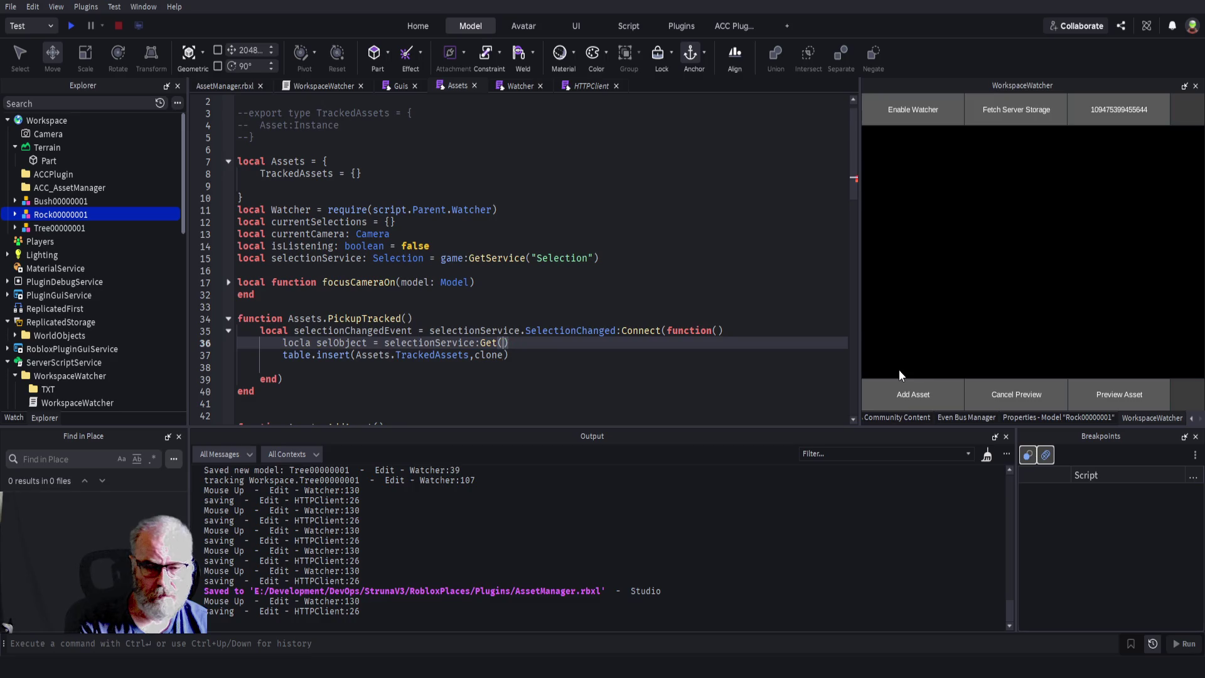
type(")[1")
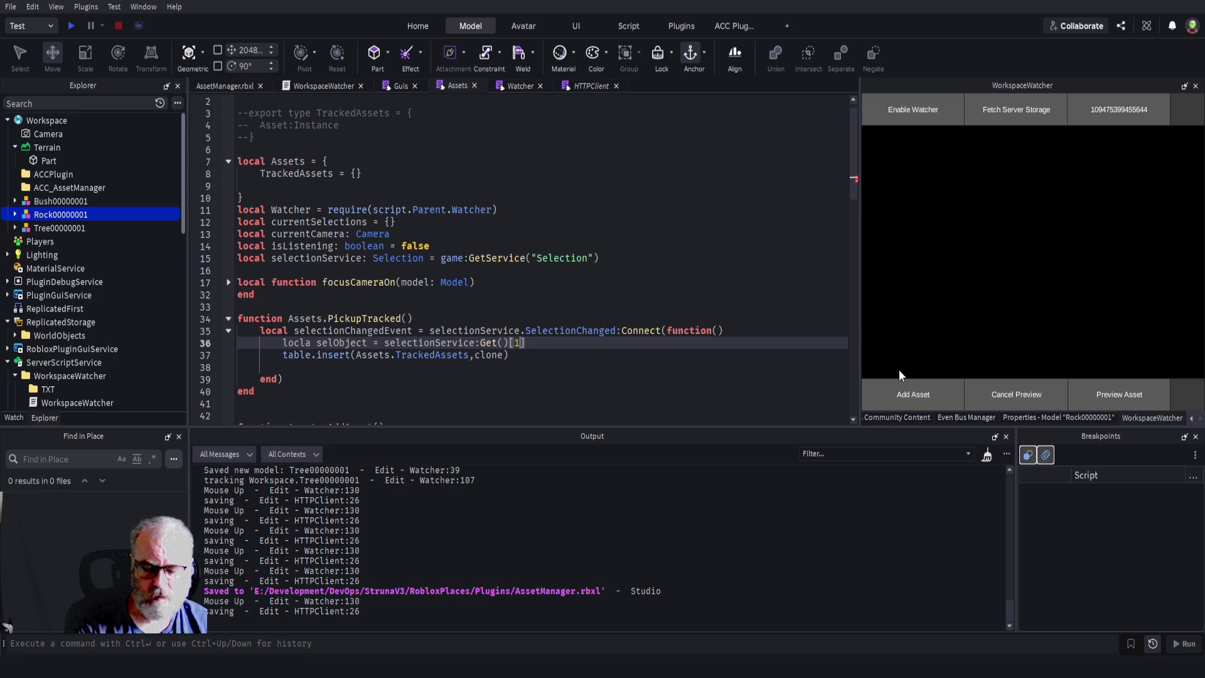
key("BackSpace")
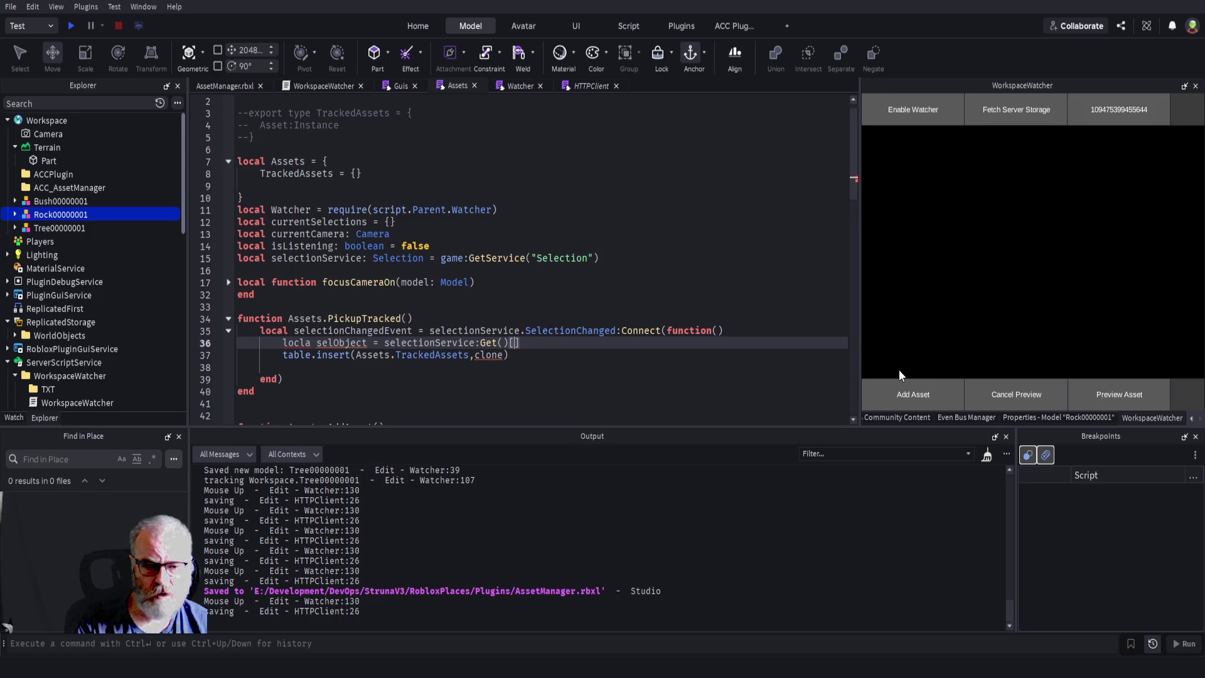
key("ctrl+Left")
key("ctrl+Left")
key("ctrl+Left")
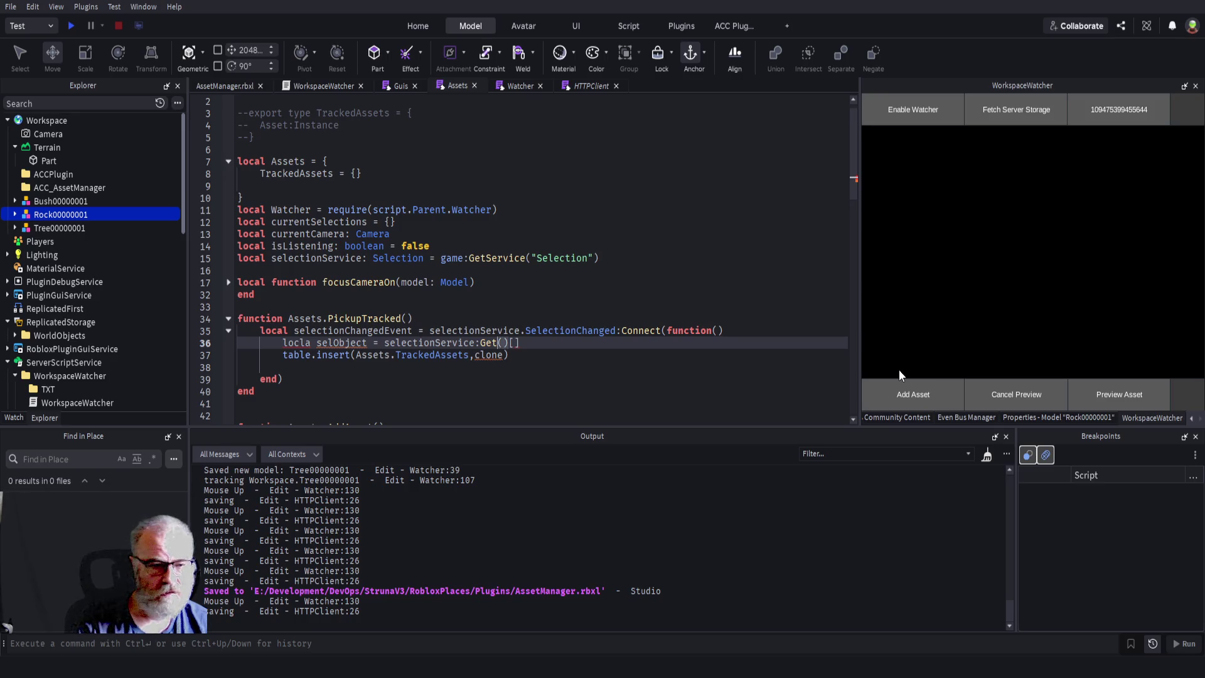
key("ctrl+shift+Right")
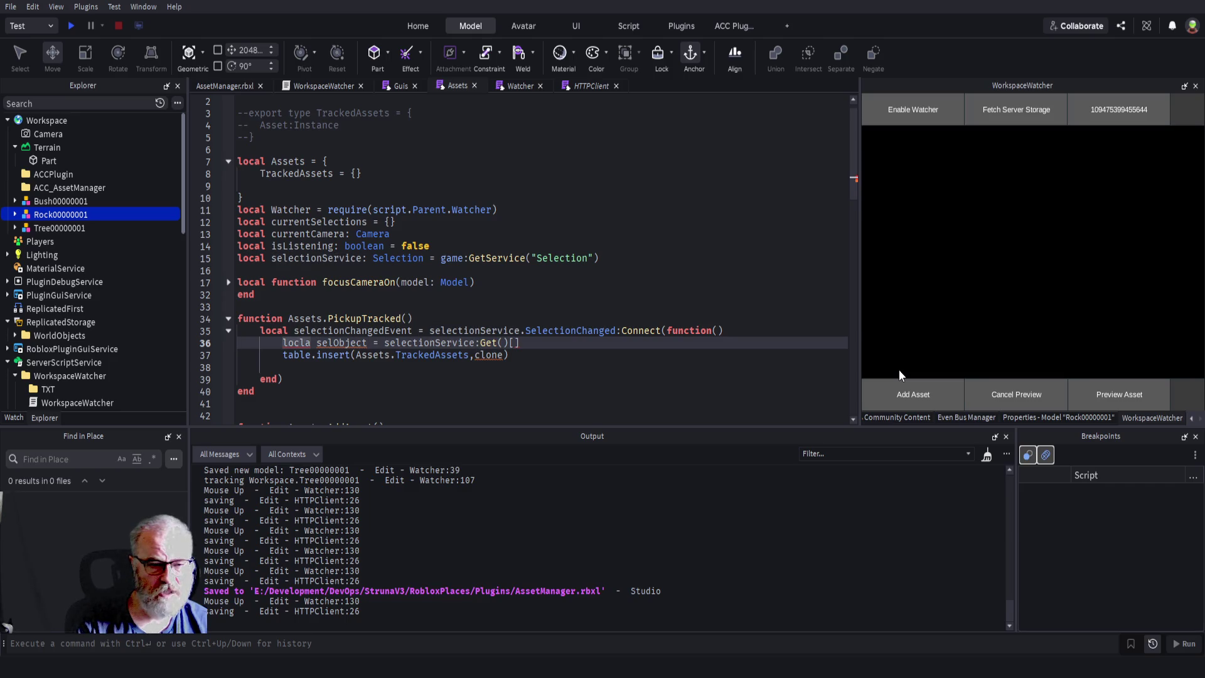
type("local")
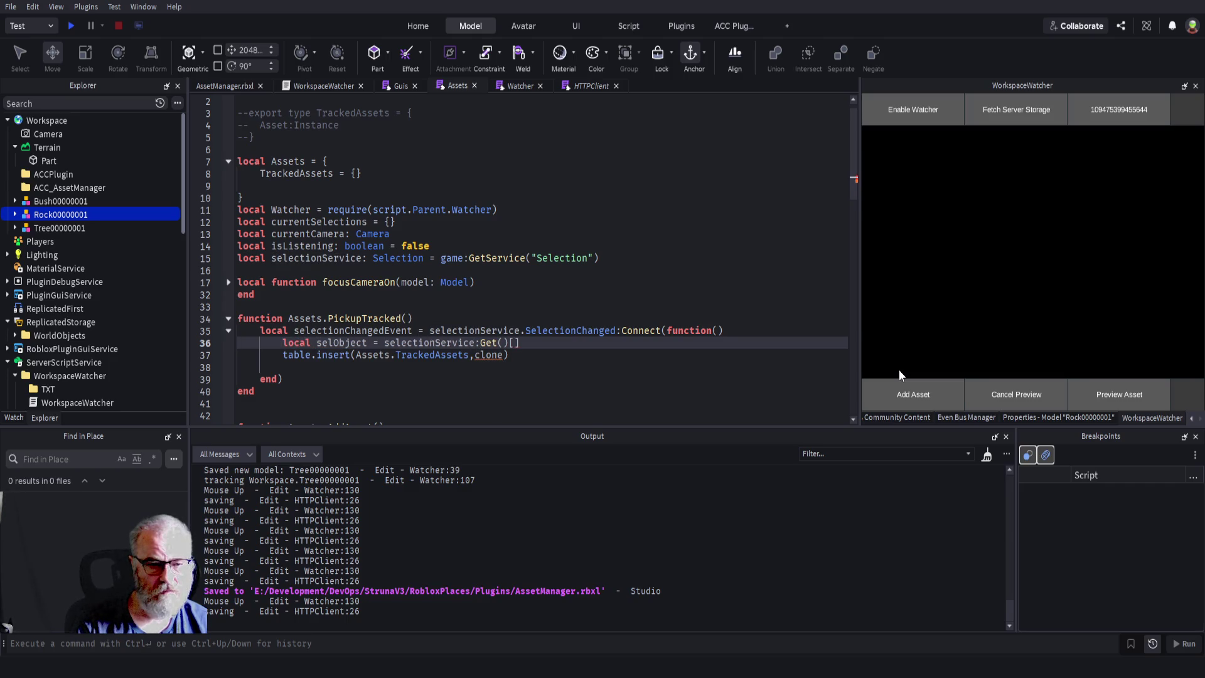
key("End")
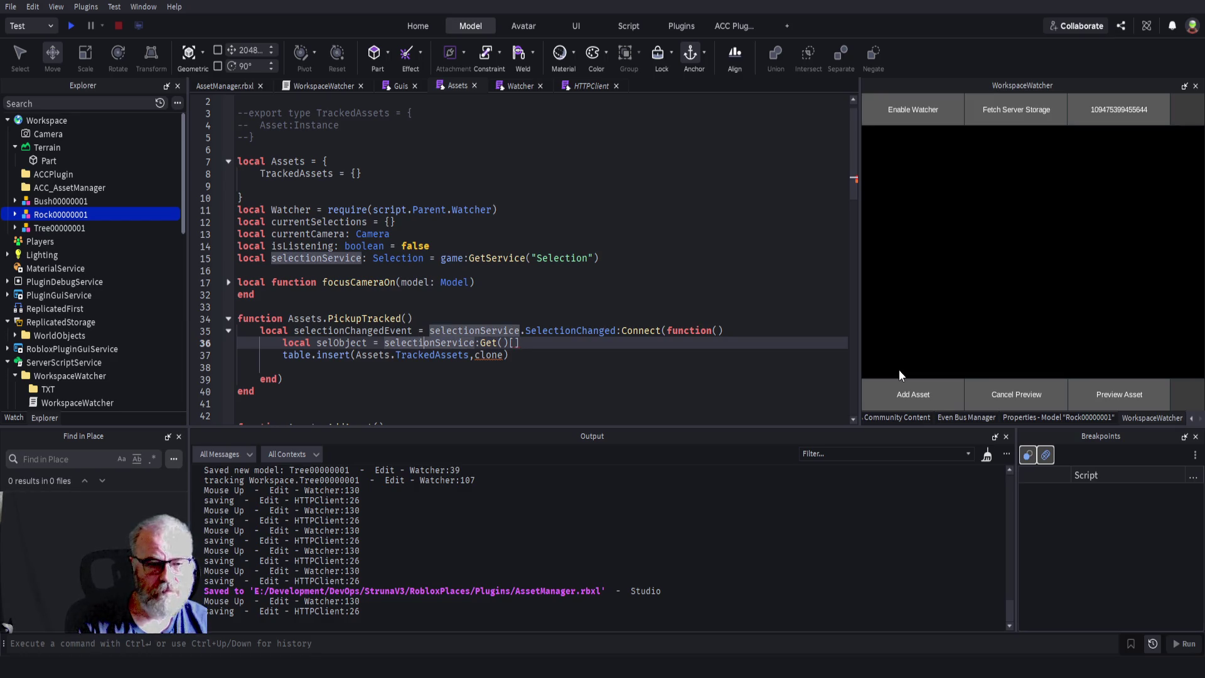
type("s")
key("End")
key("BackSpace")
key("BackSpace")
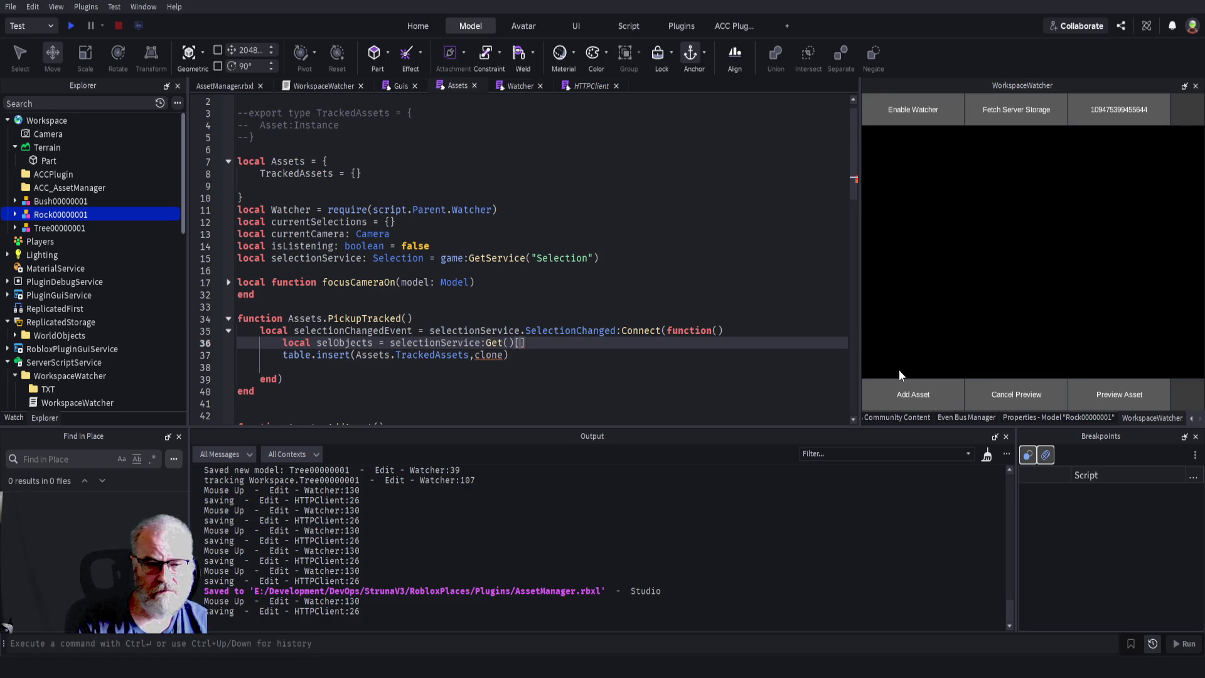
key("Return")
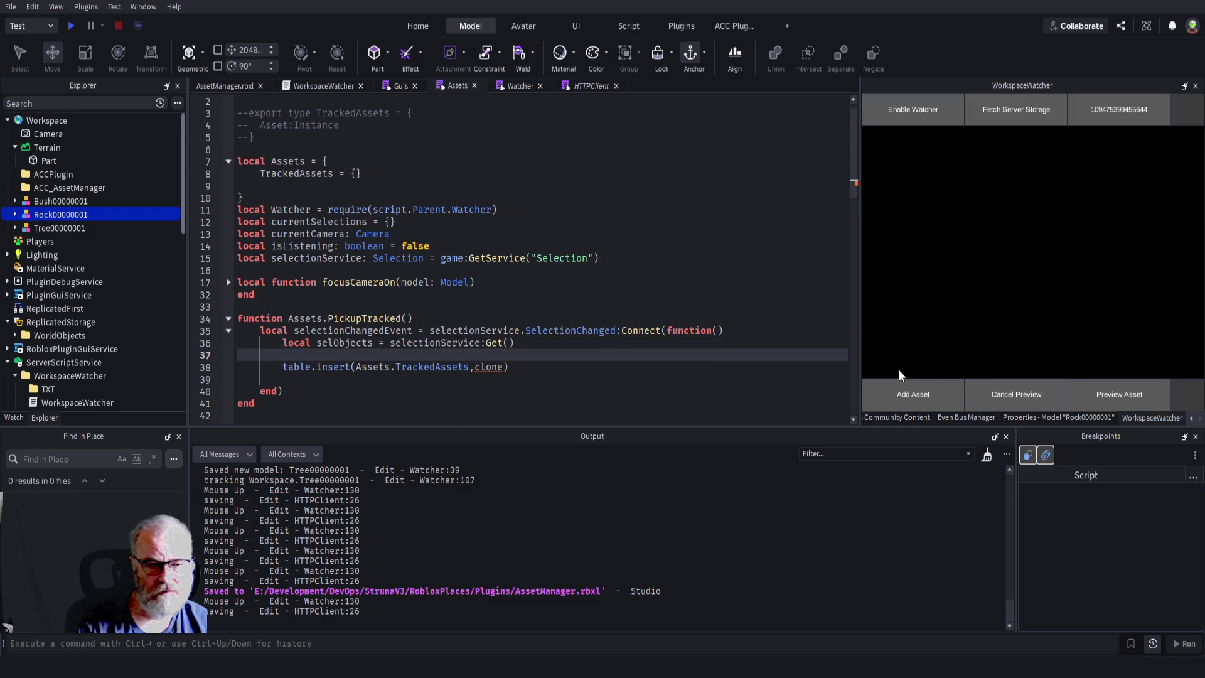
- Write 'for _key,asset in ipairs(Assets.TrackedAssets) do' and open blank lines below selObjects
type("for _")
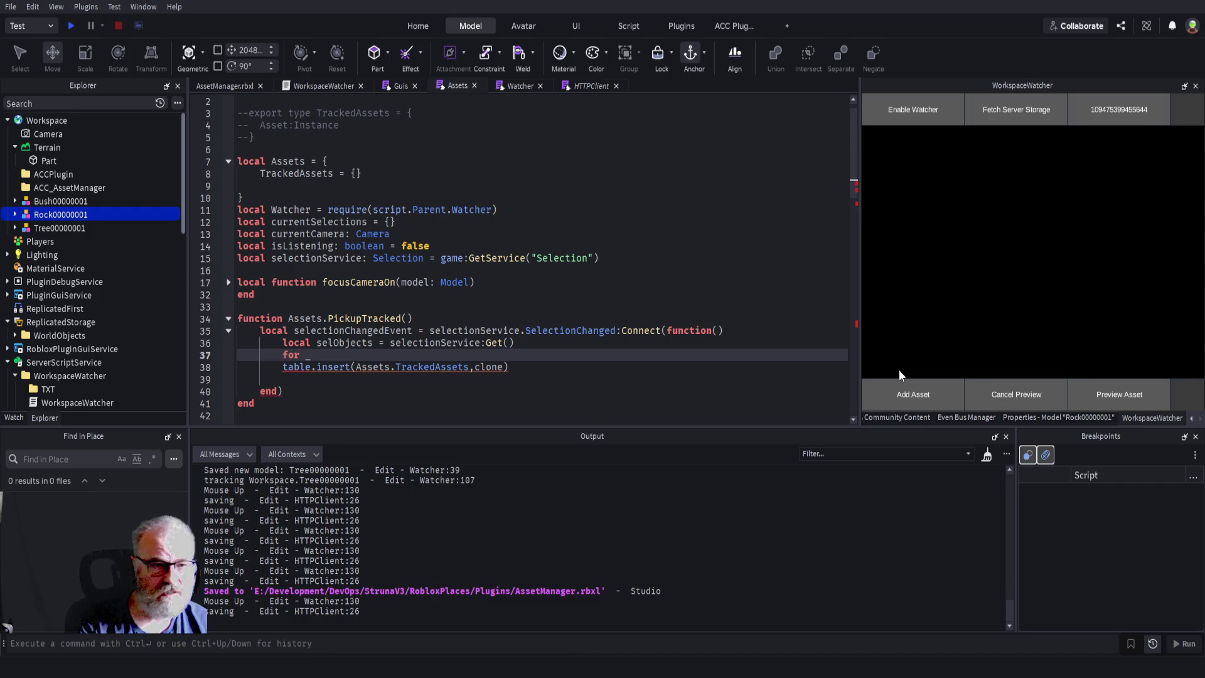
type("key")
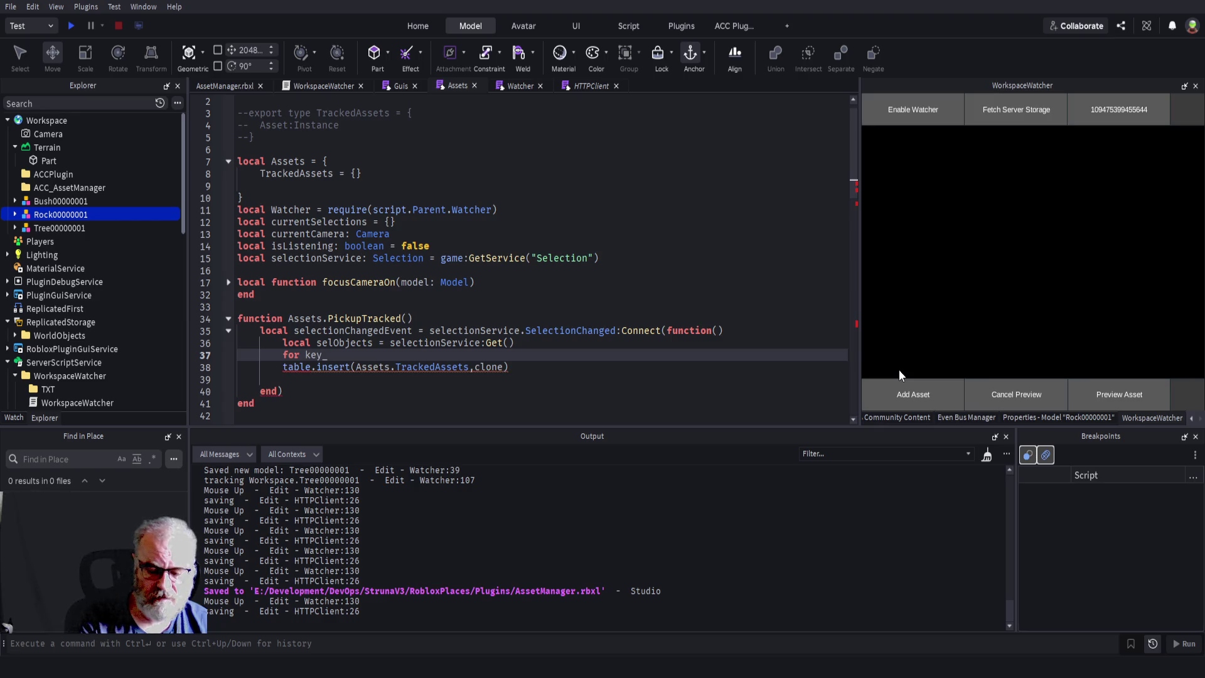
type(",value i")
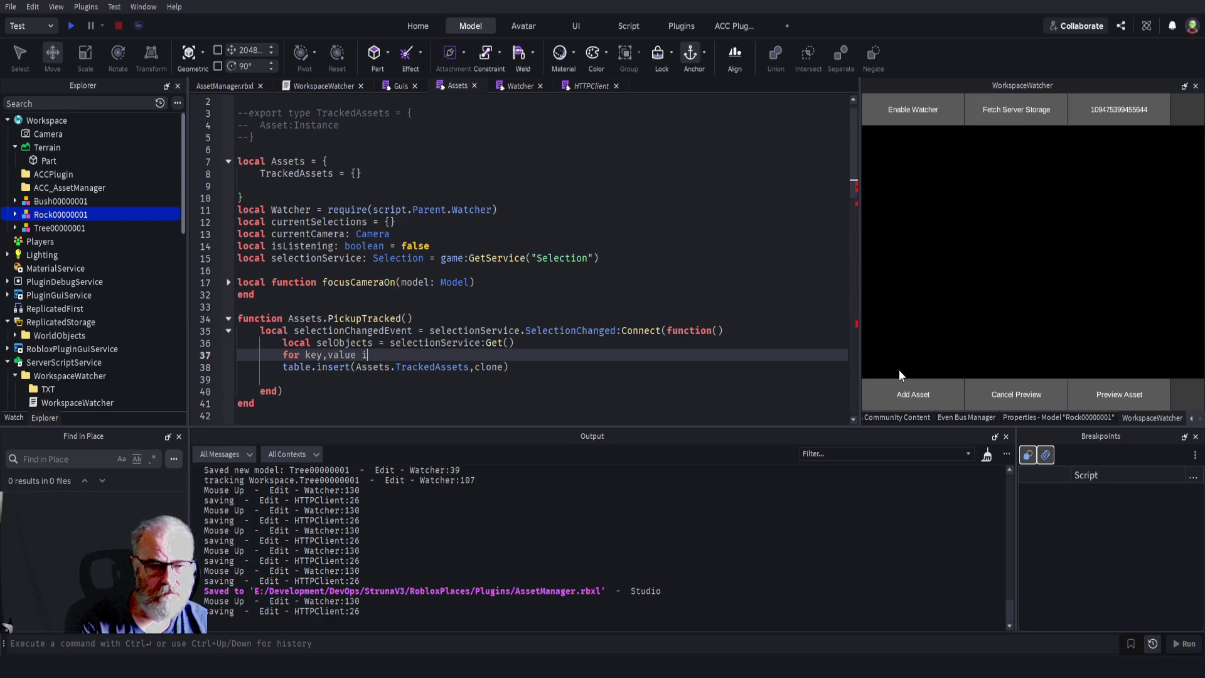
key("BackSpace")
key("BackSpace")
key("BackSpace")
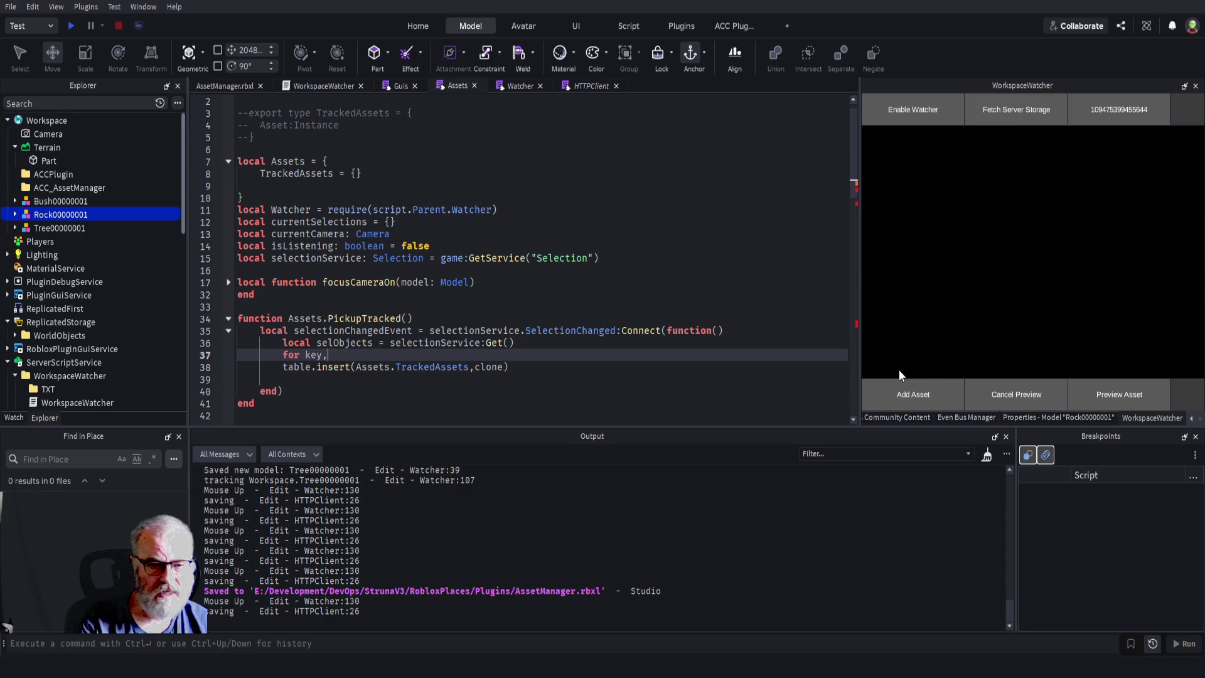
type("asset in")
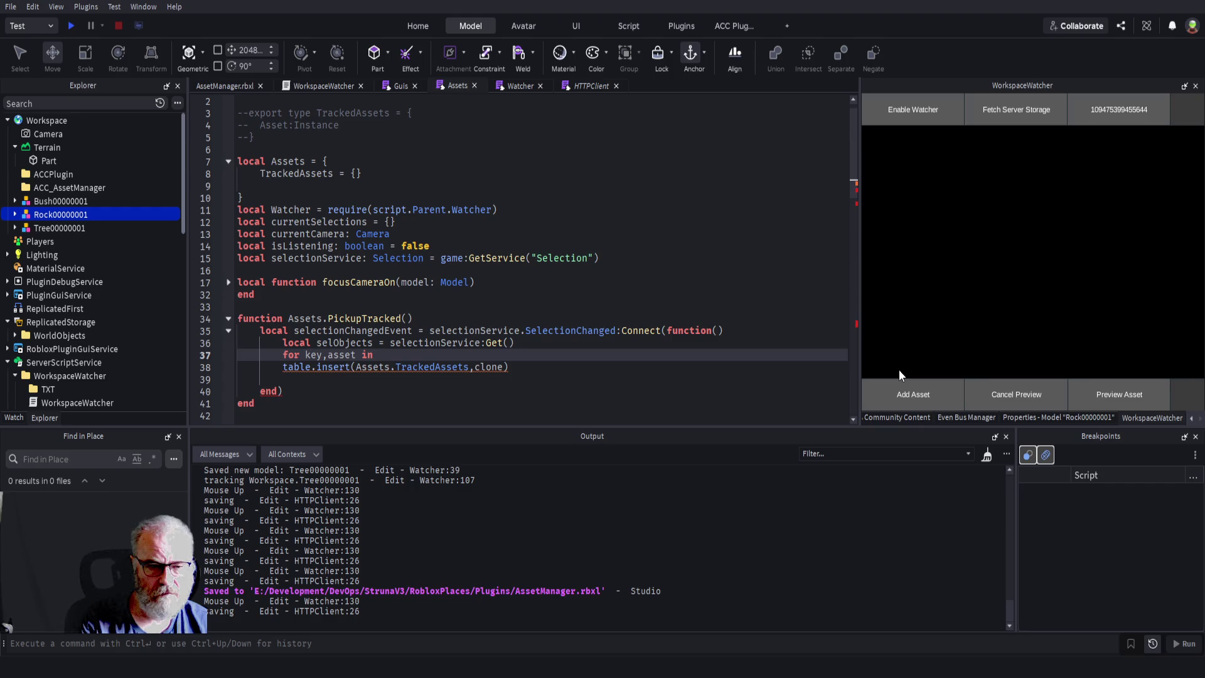
type(" Assets.")
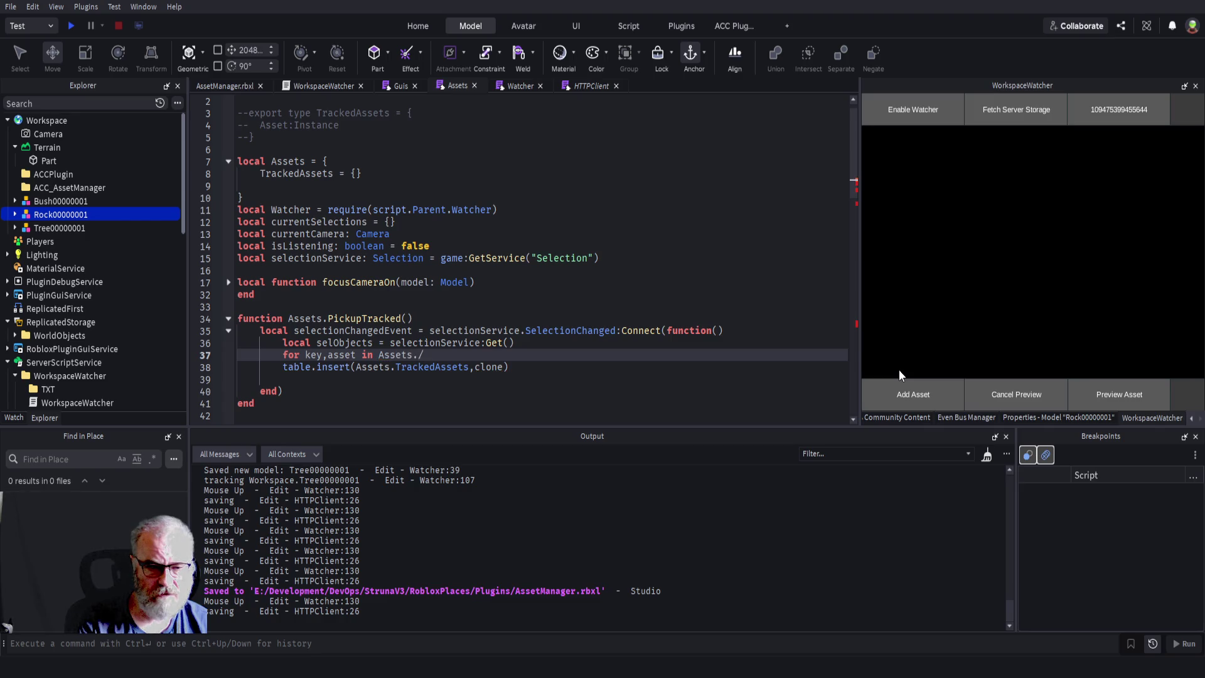
type("Tr")
key("Tab")
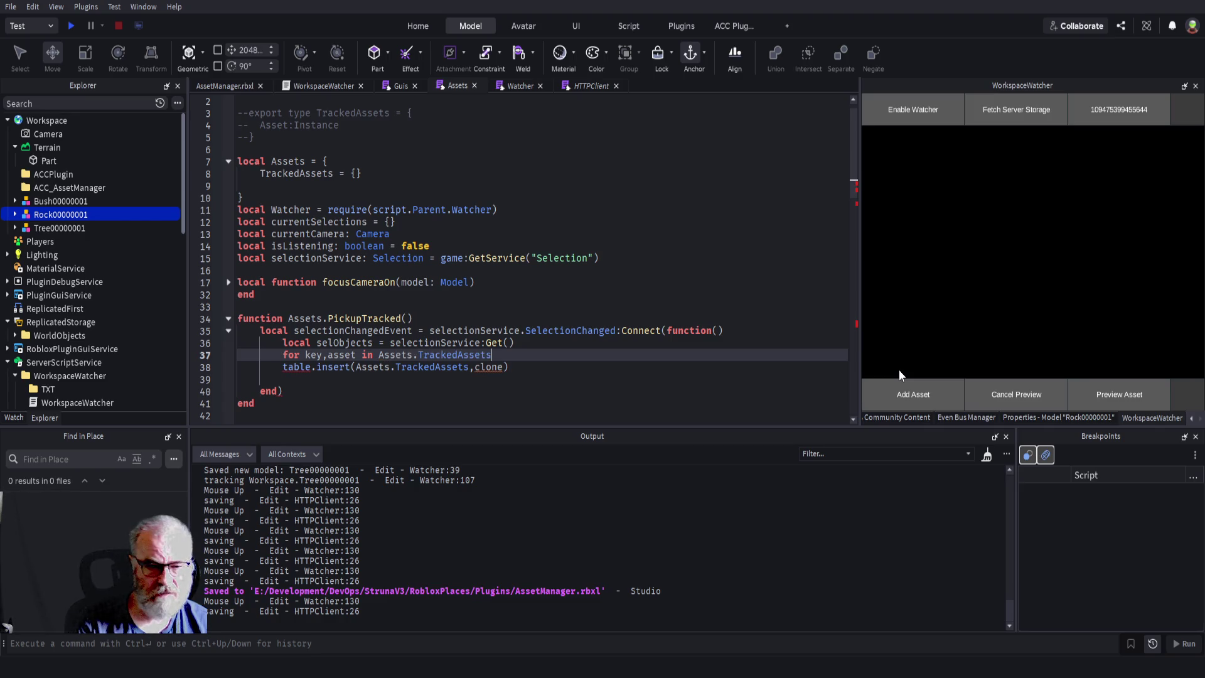
key("ctrl+Left")
key("ctrl+Left")
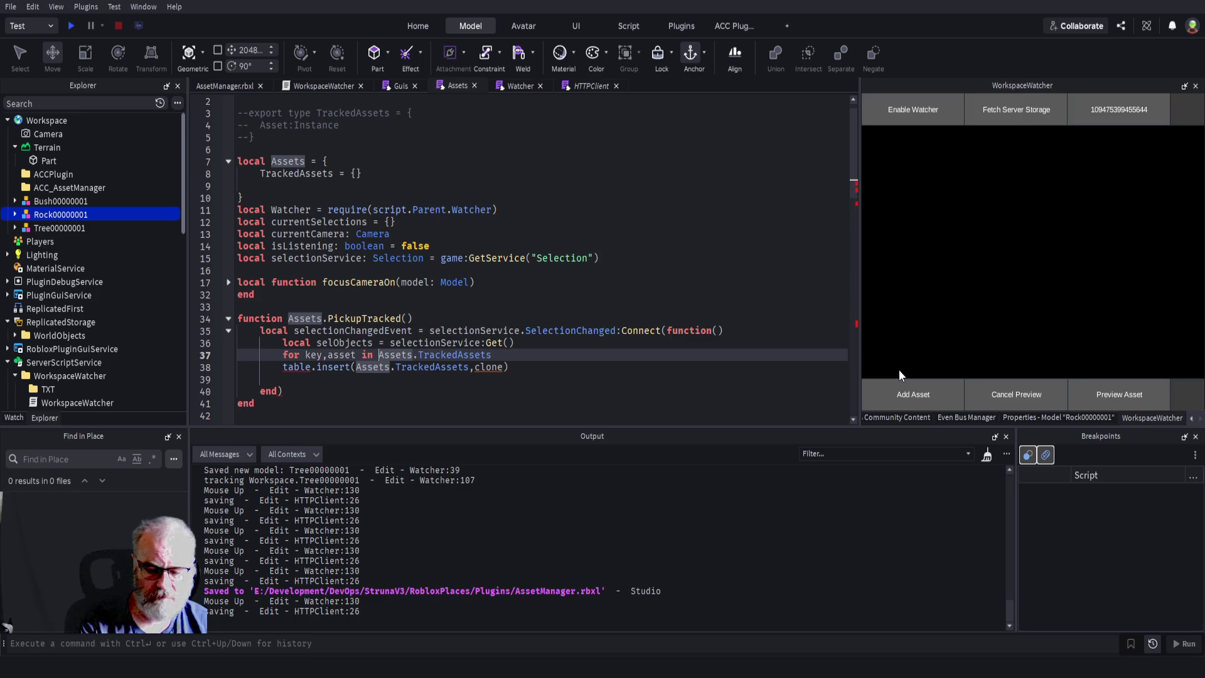
type("ipairs(")
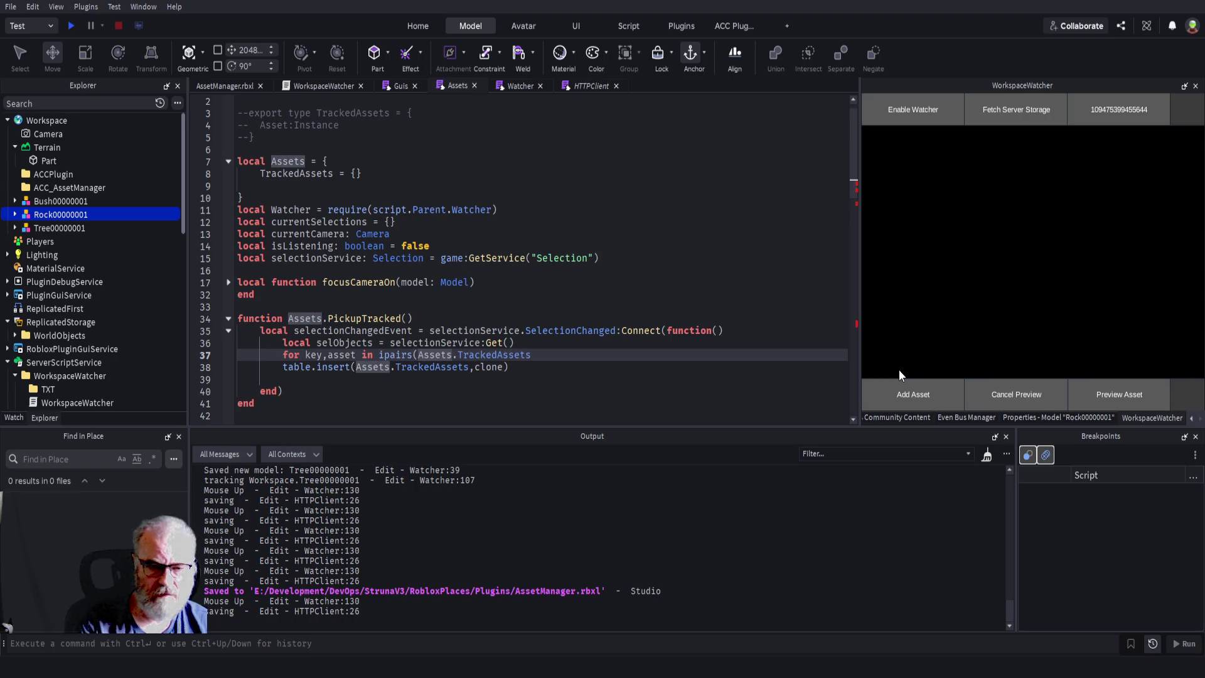
type("do")
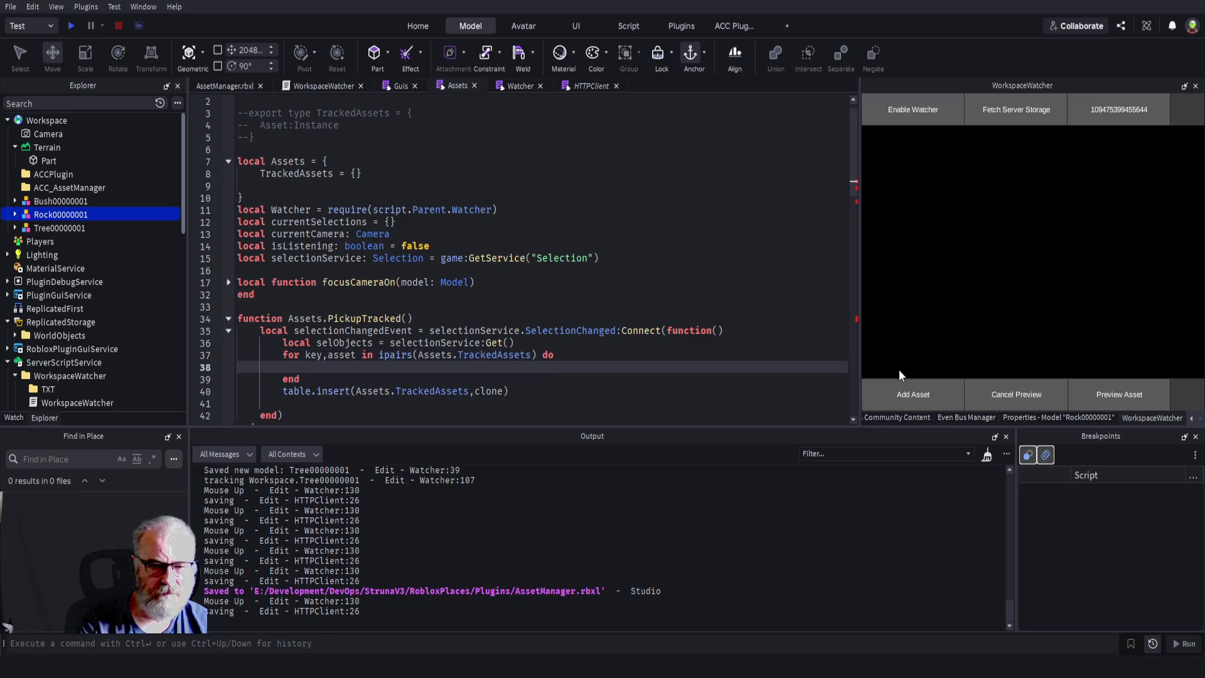
key("Return")
key("Up")
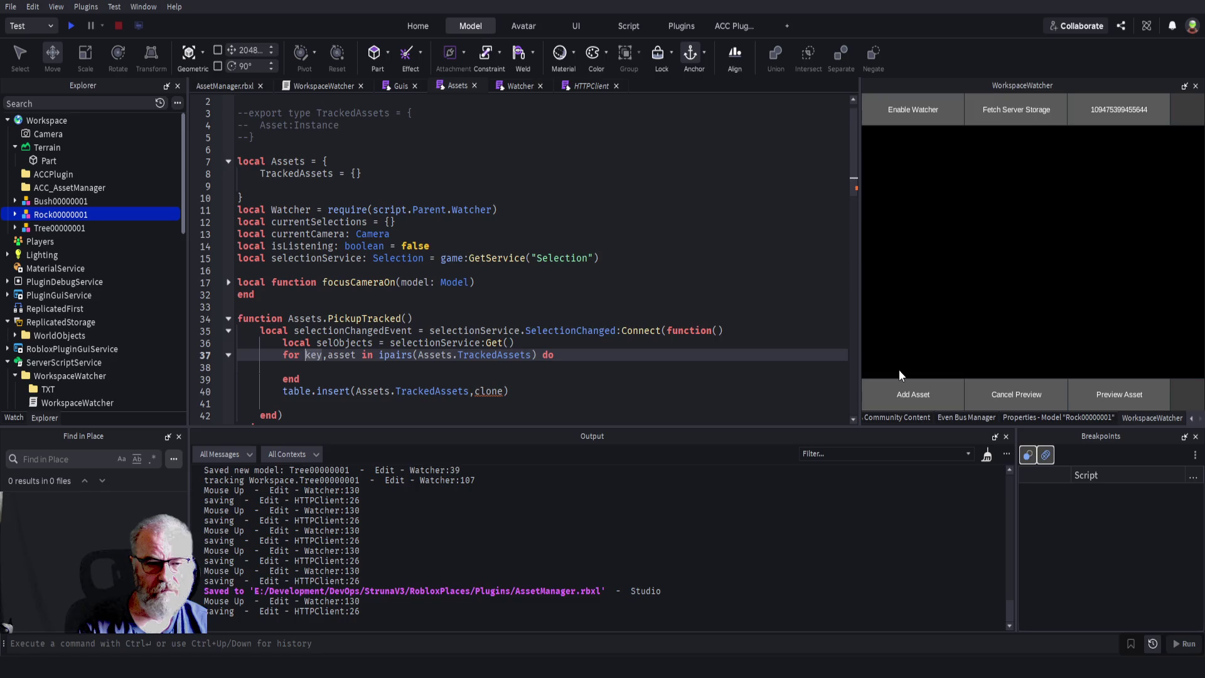
key("Down")
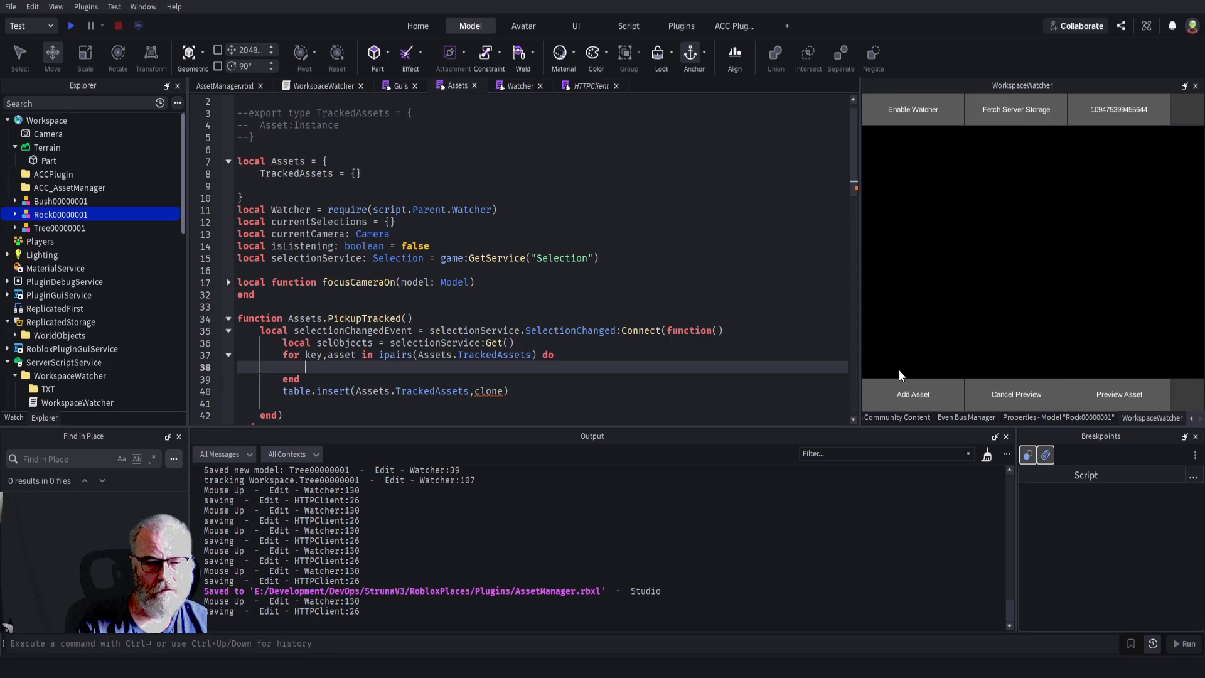
key("Up")
key("Up")
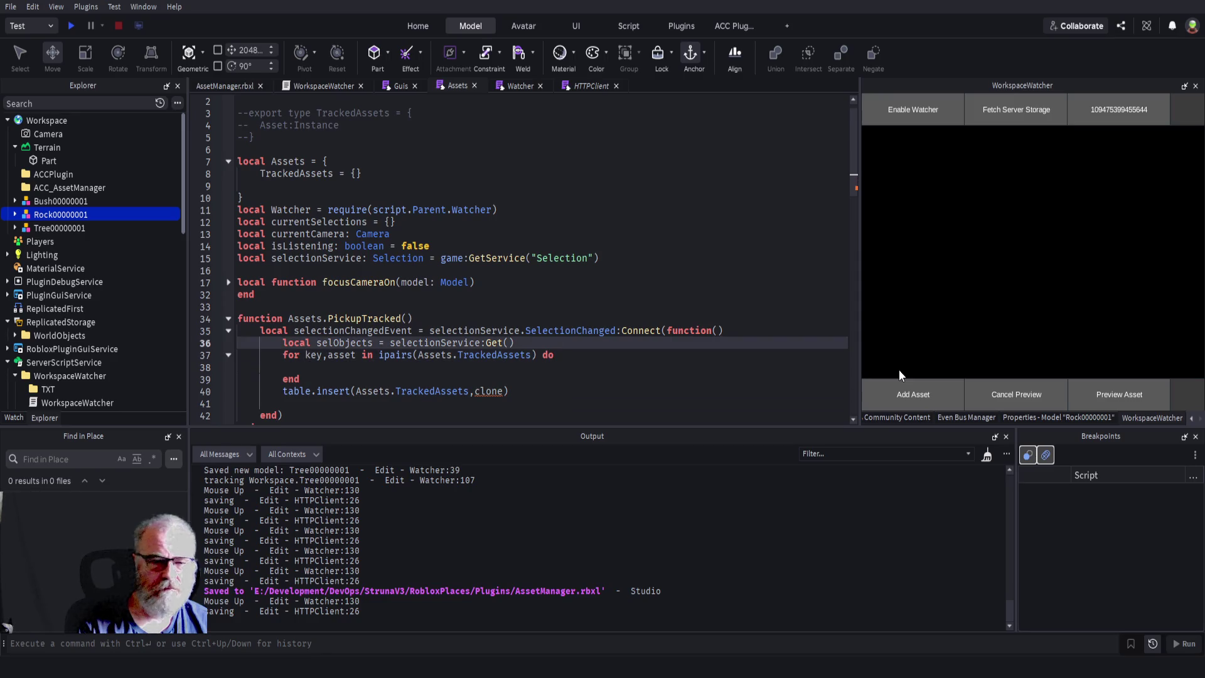
key("Return")
key("Return")
key("Return")
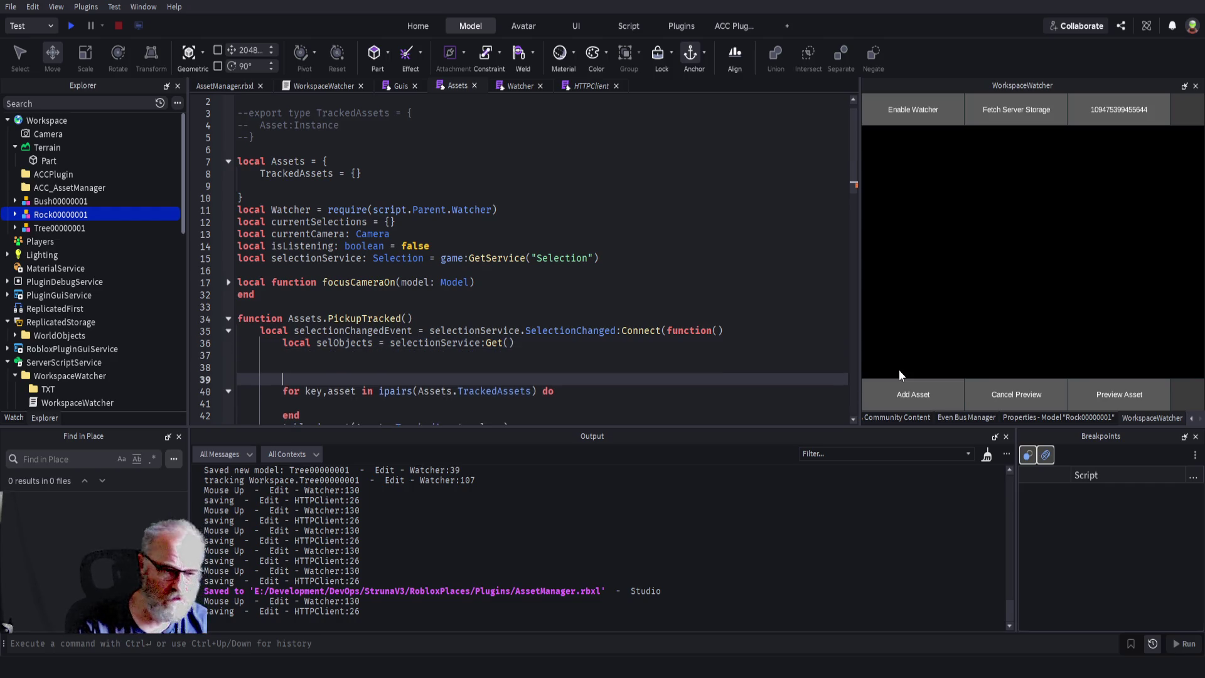
- Add the loop 'for _,selectedObject in ipairs(selObjects) do' on line 38
key("Up")
key("Up")
type("for")
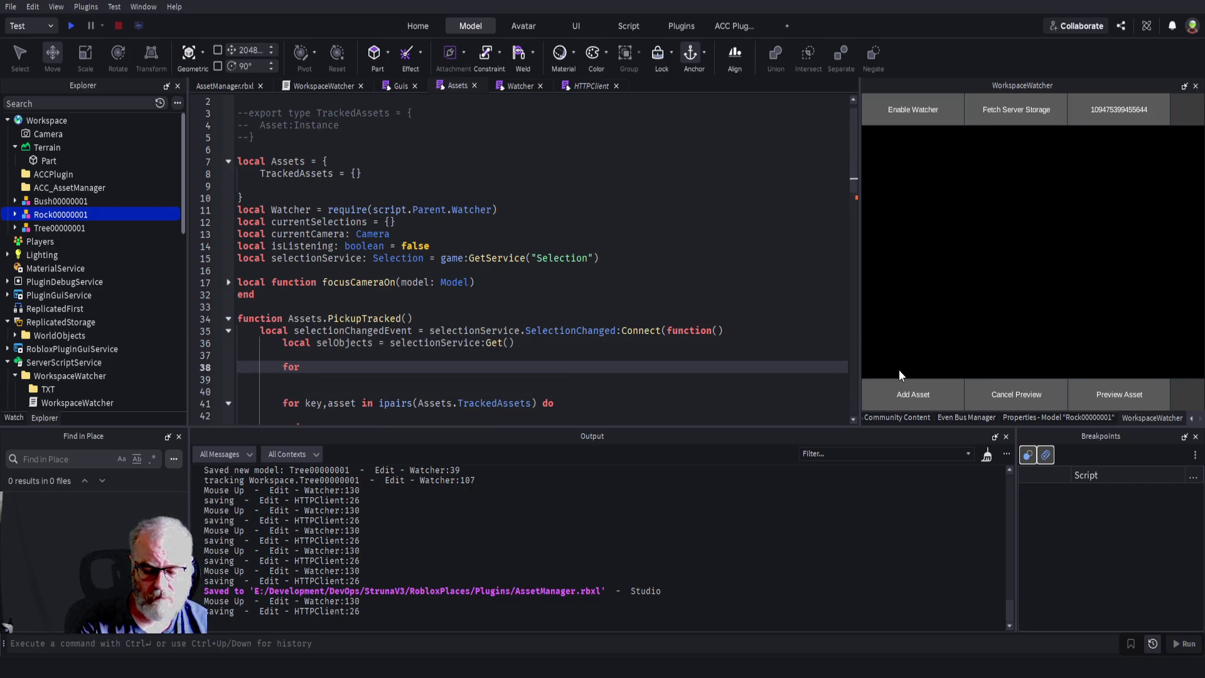
type(" _,s")
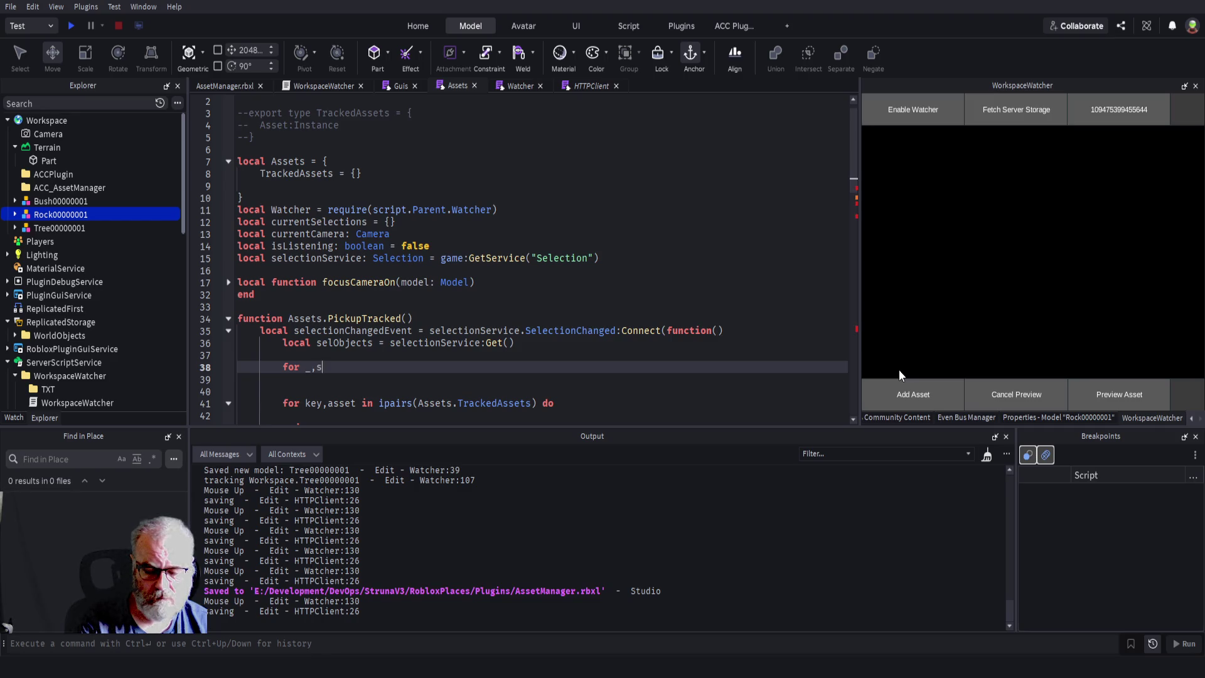
type("elObjec")
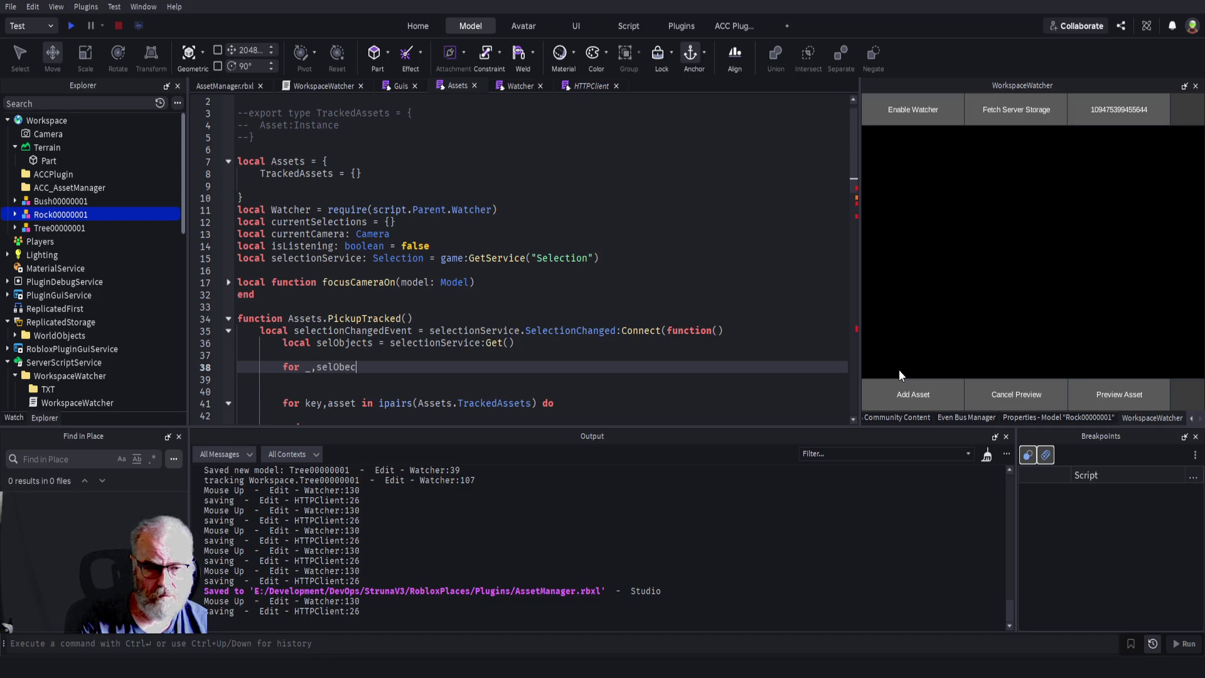
key("BackSpace")
key("BackSpace")
key("BackSpace")
key("BackSpace")
key("BackSpace")
key("BackSpace")
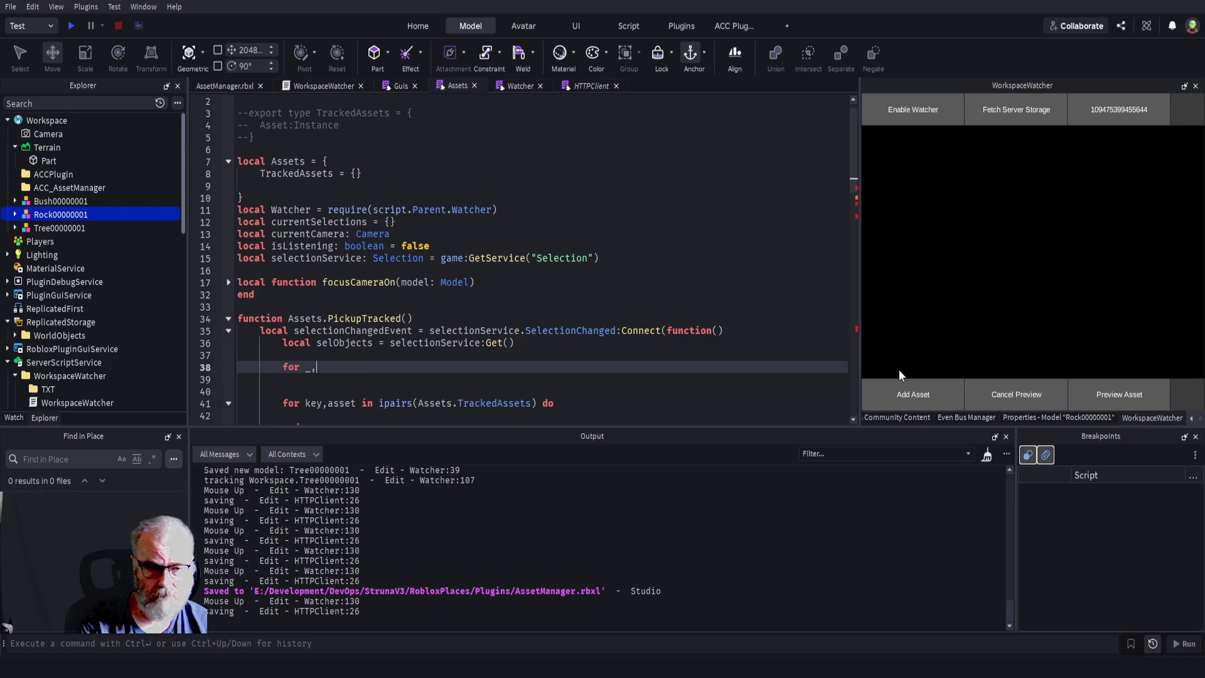
type("model")
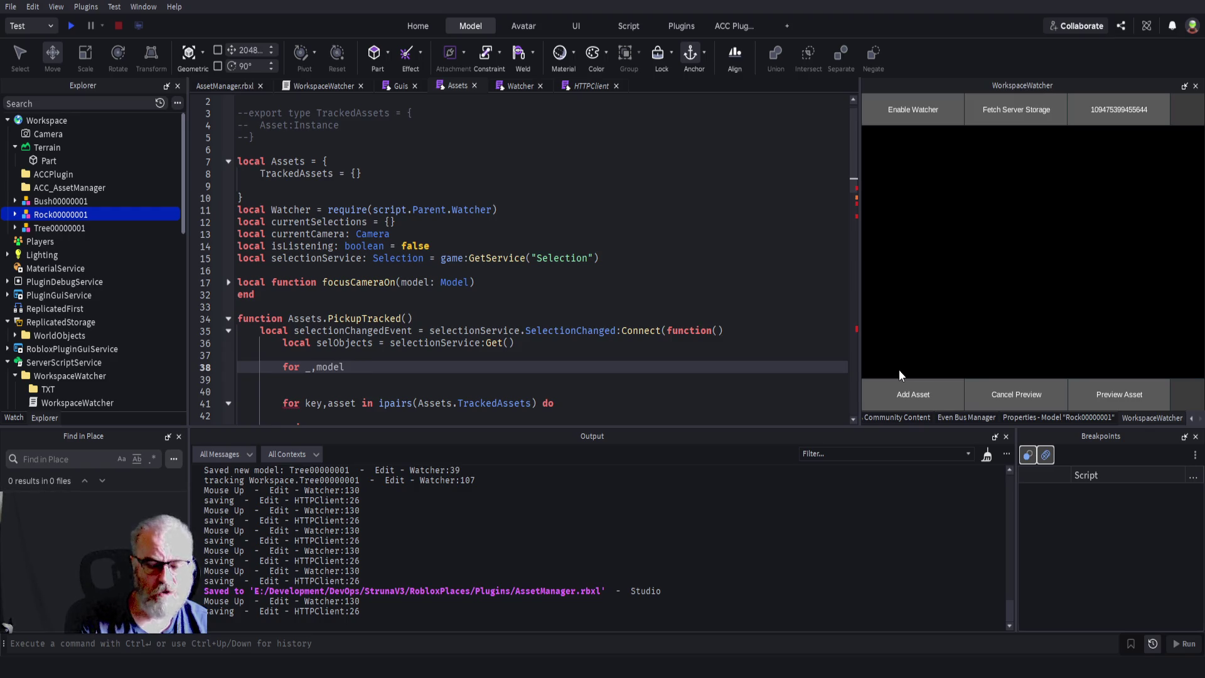
key("BackSpace")
key("BackSpace")
key("BackSpace")
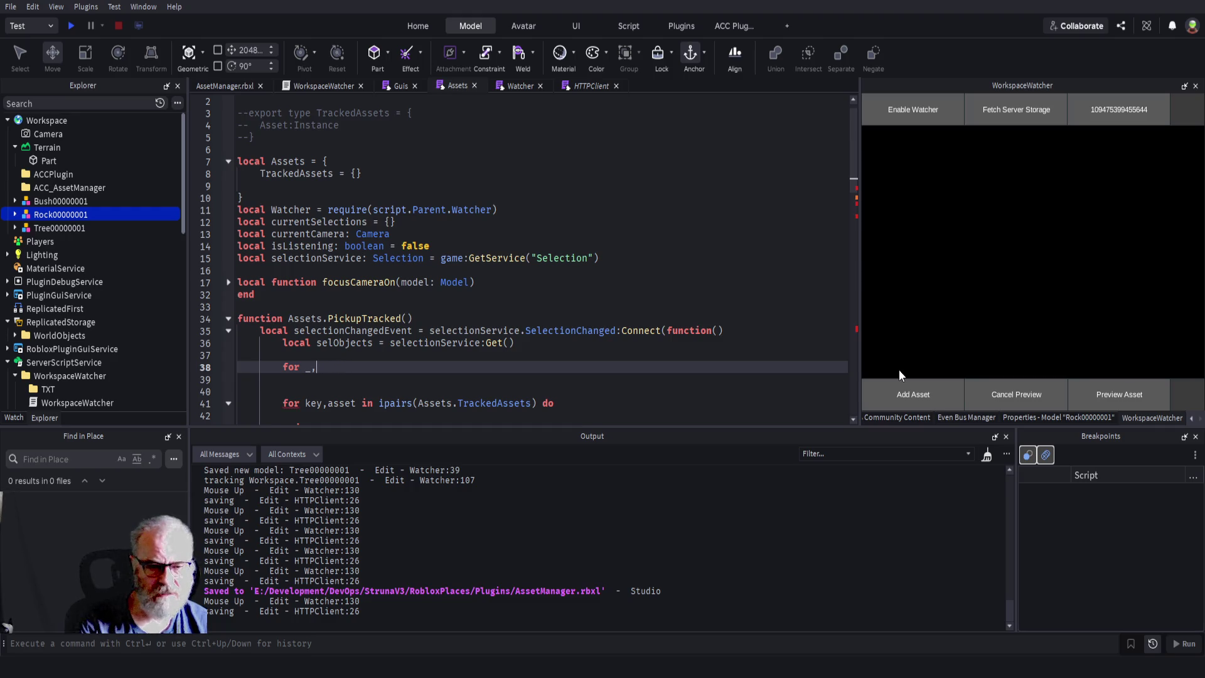
type("selectedObject in i[functio")
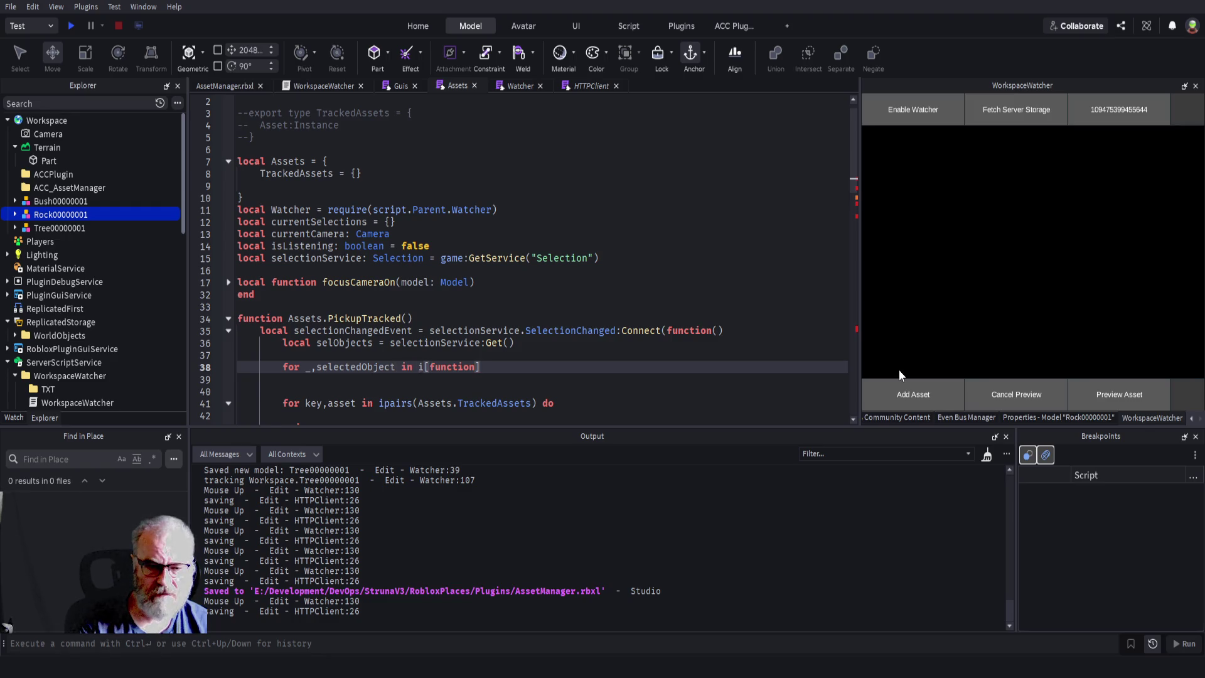
key("Escape")
type("p")
key("Tab")
type("selO")
key("Tab")
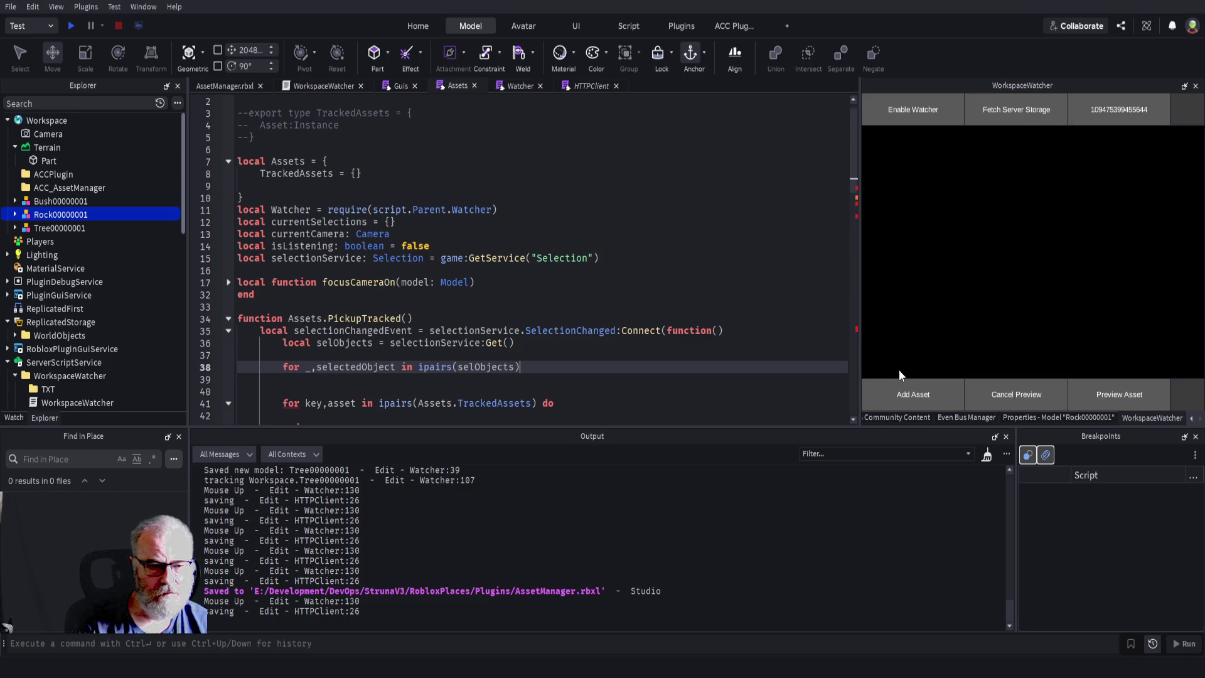
type(" do")
key("Return")
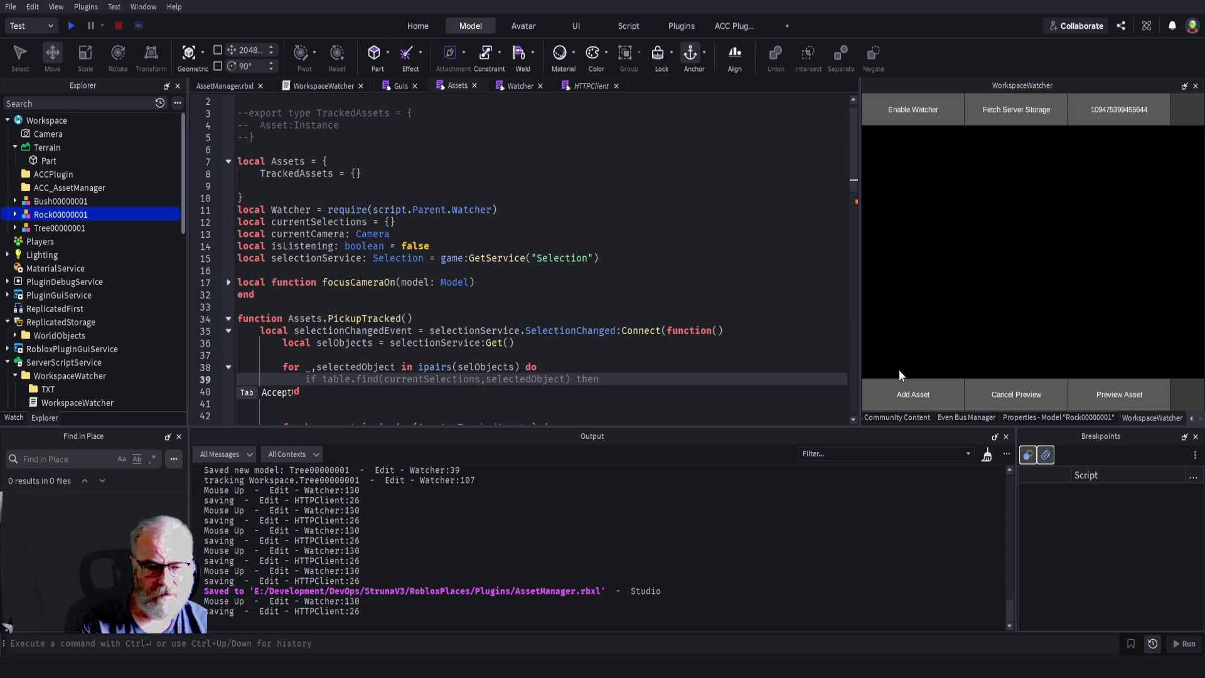
- Inside it, add 'if selectedObject:IsA("Model") and selectedObject:GetAttribute("GUID") then'
type("if ")
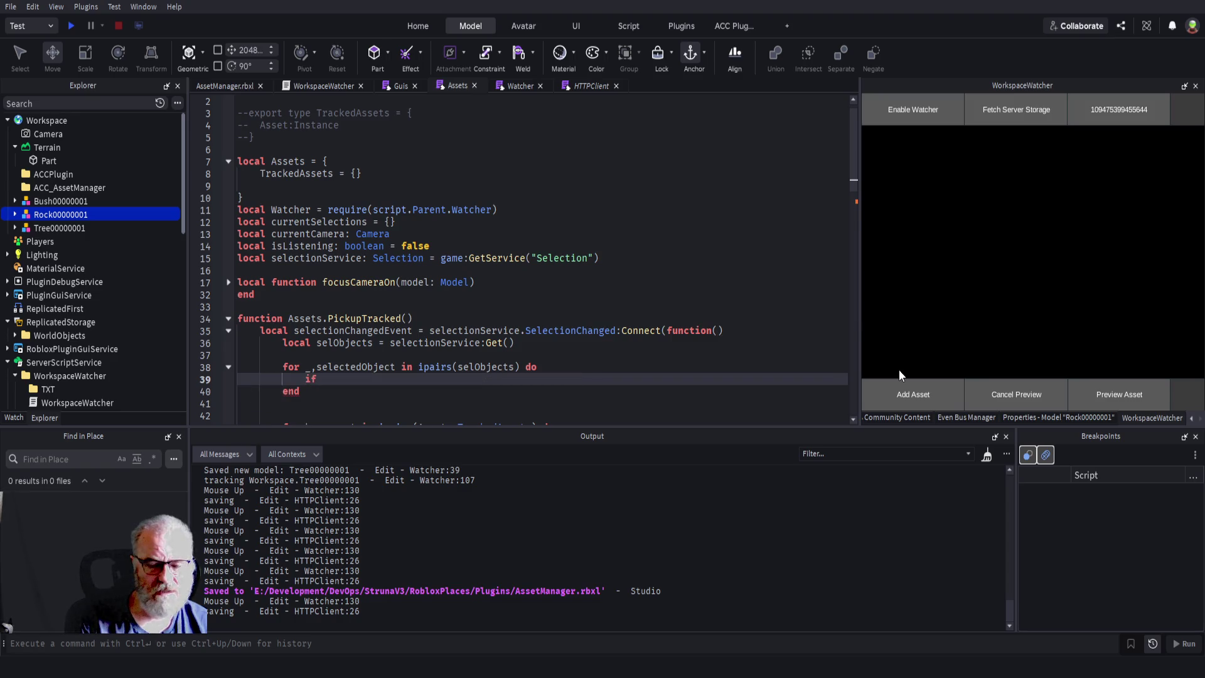
type("se")
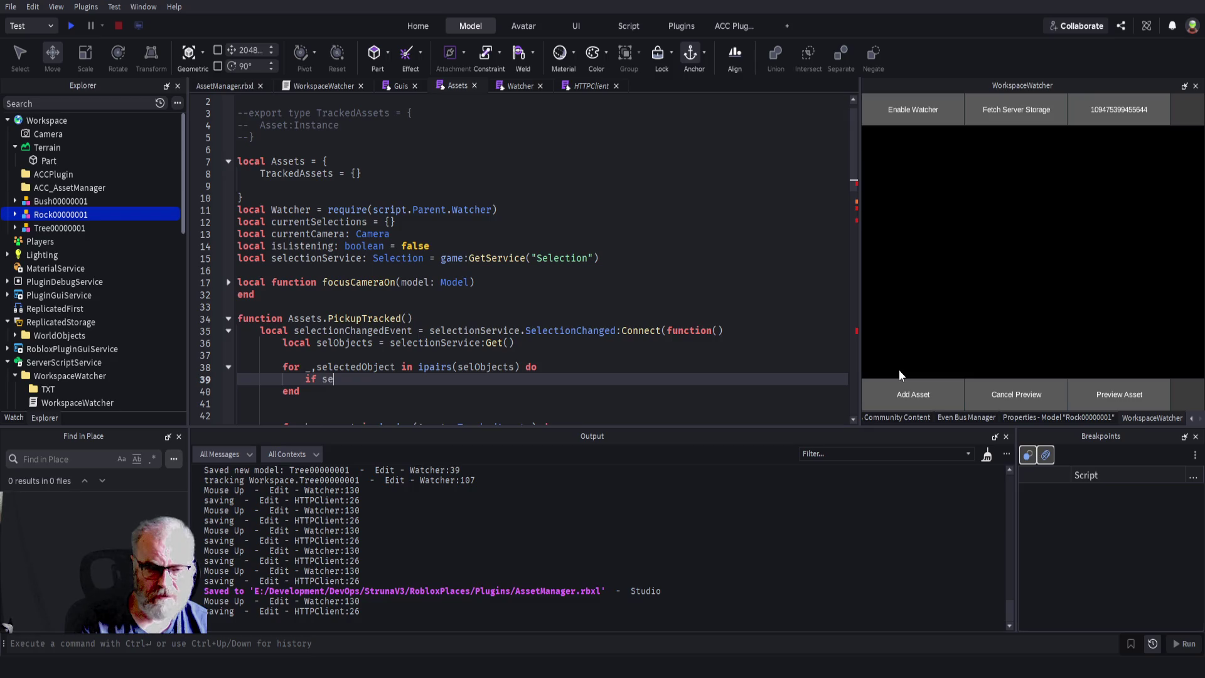
key("Tab")
type("IsA(\"Model\") ")
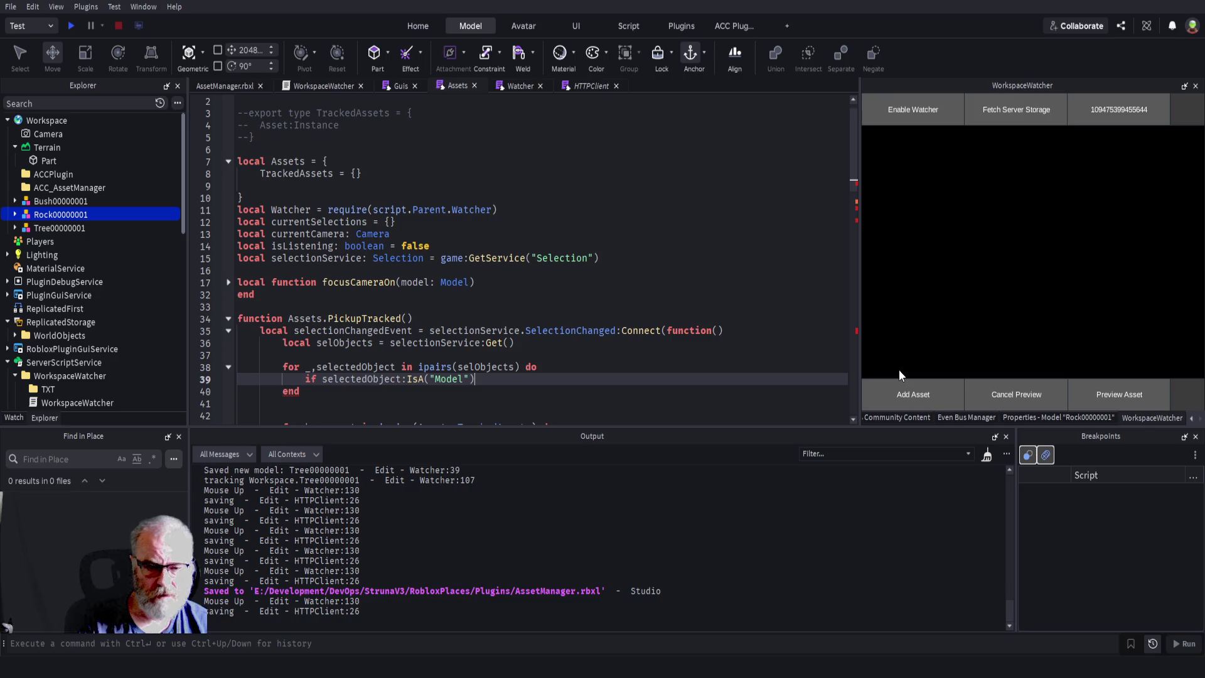
type("and ")
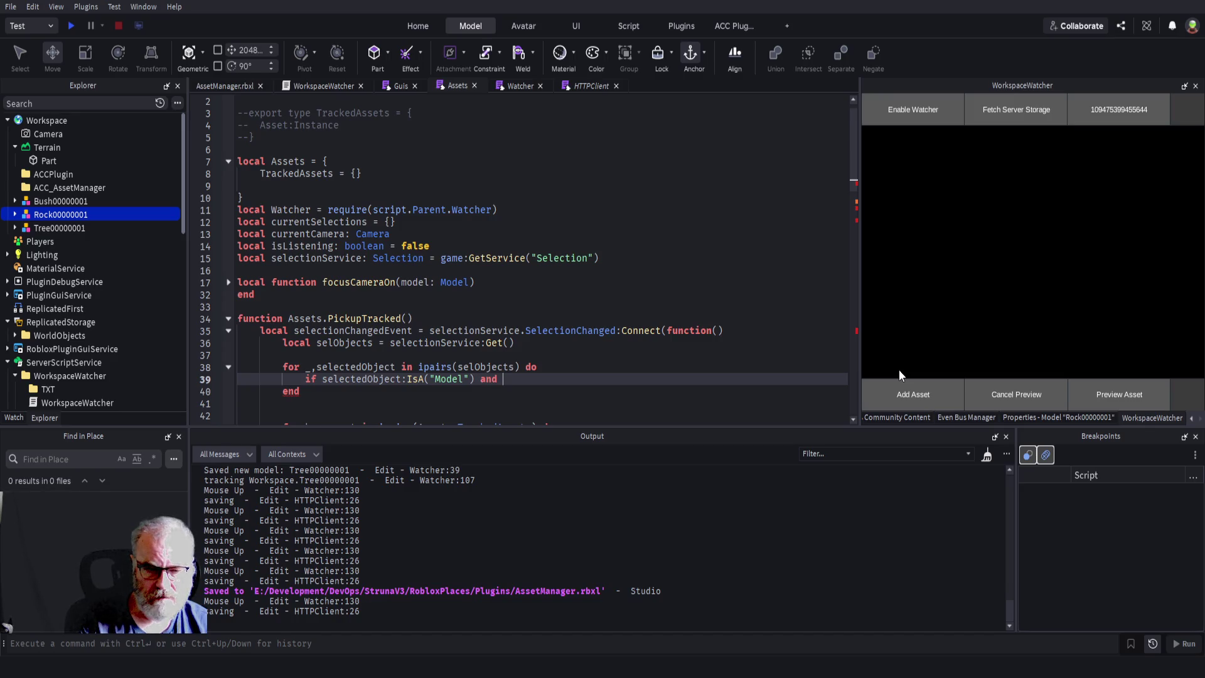
type("se")
key("Tab")
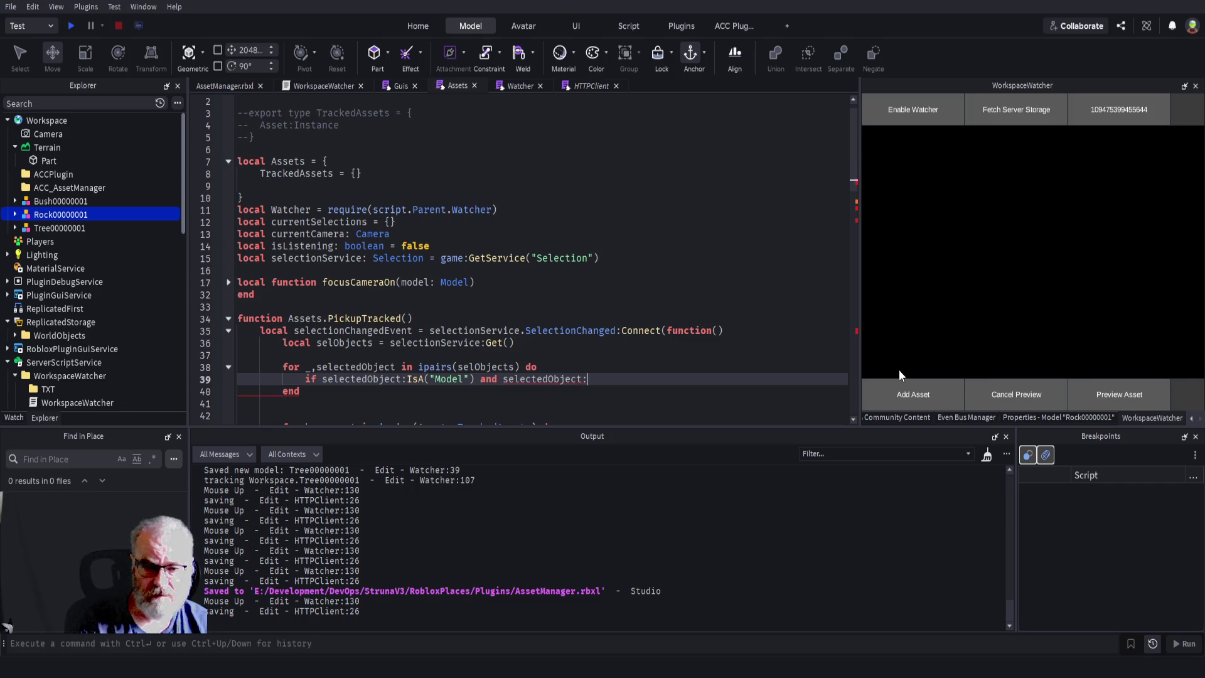
type("GetAttribute(\"GUID\") then")
key("Return")
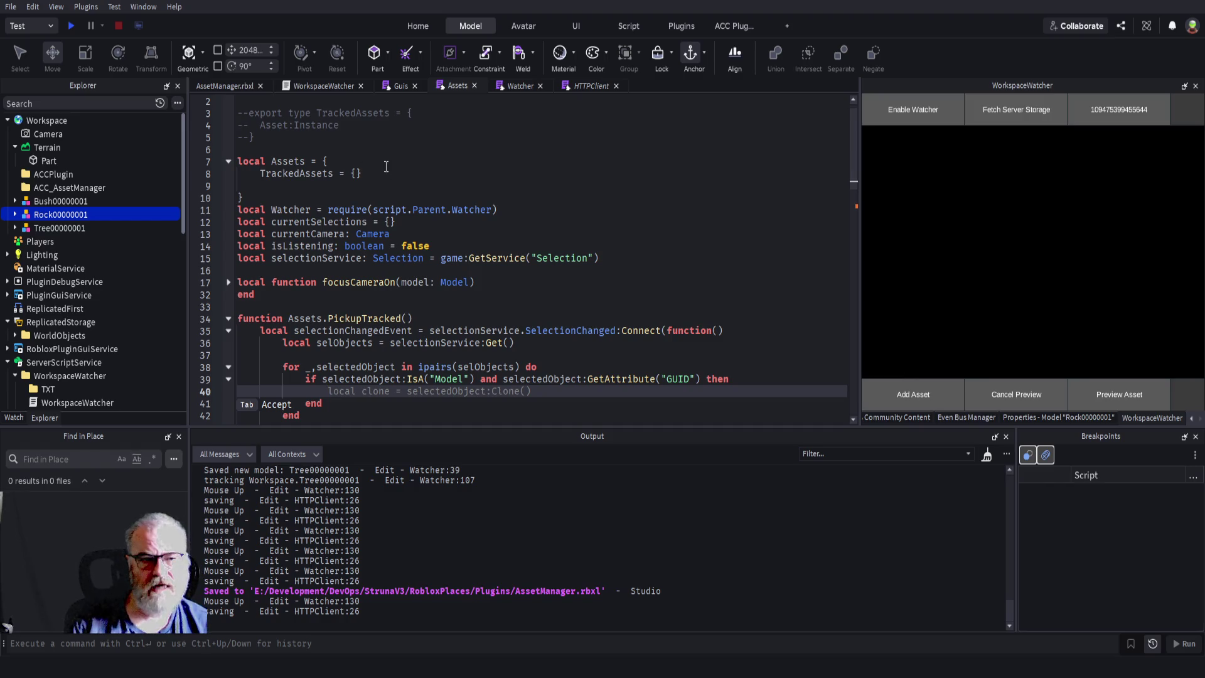
- Check the TrackedAssets name on line 8 and type Assets.TrackedAssets inside the GUID check
double_click(290, 173)
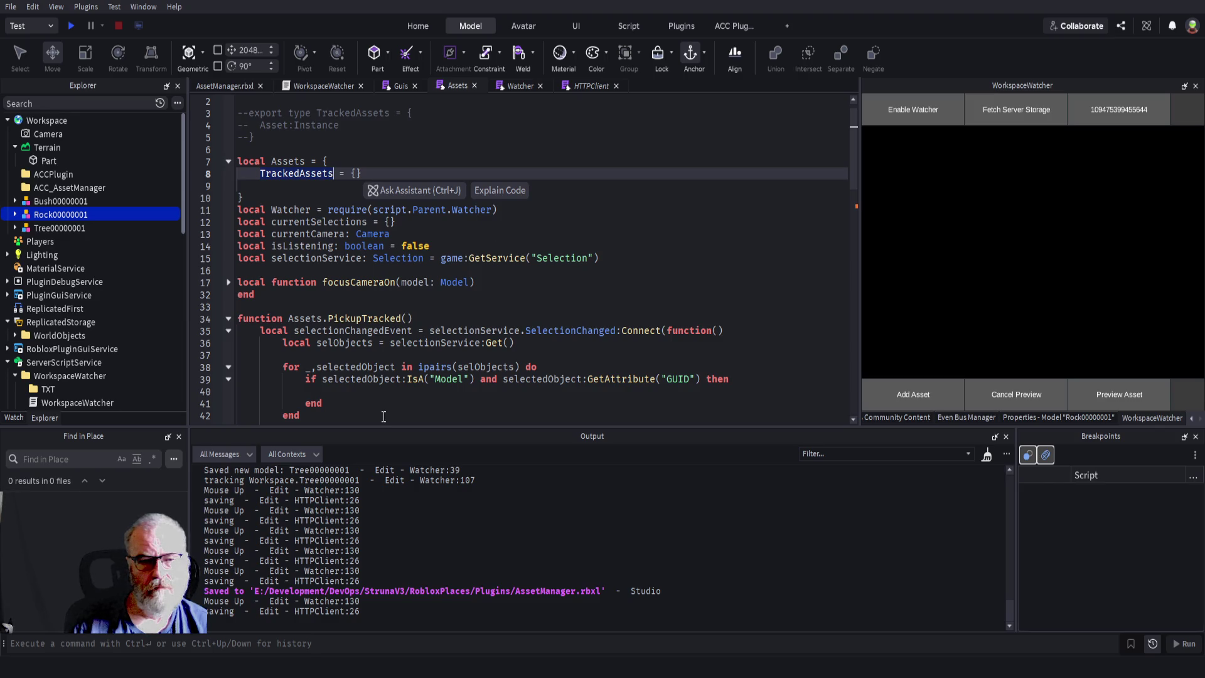
left_click(385, 395)
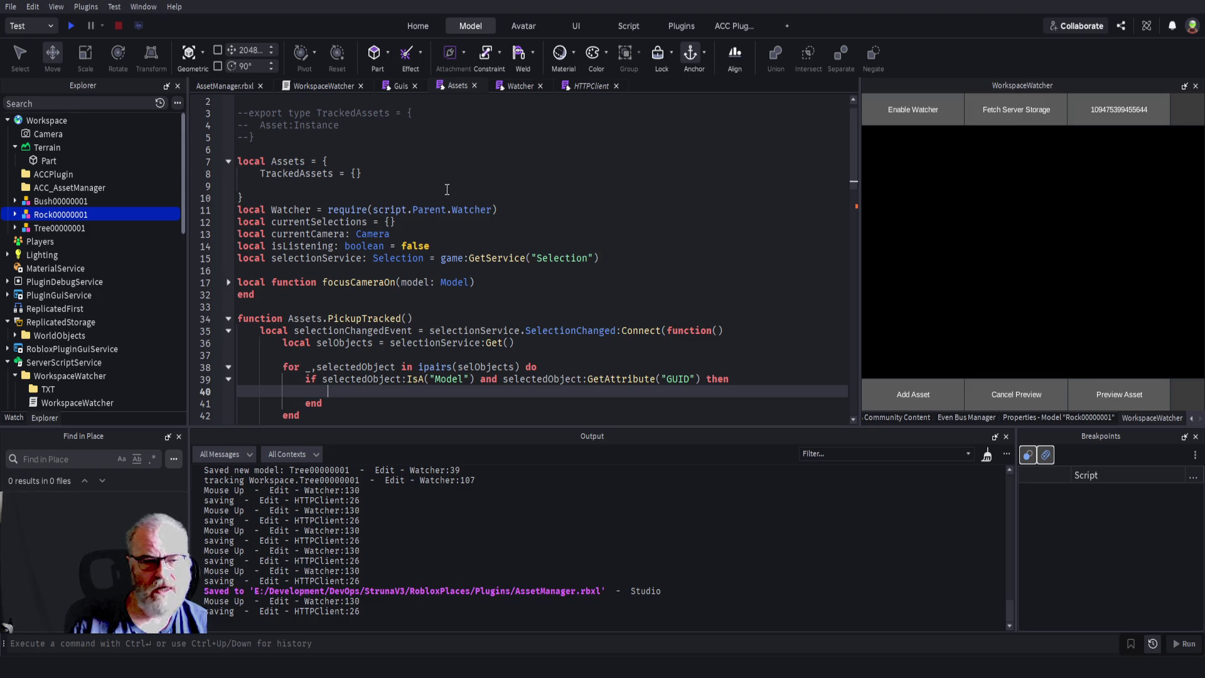
type("Tr")
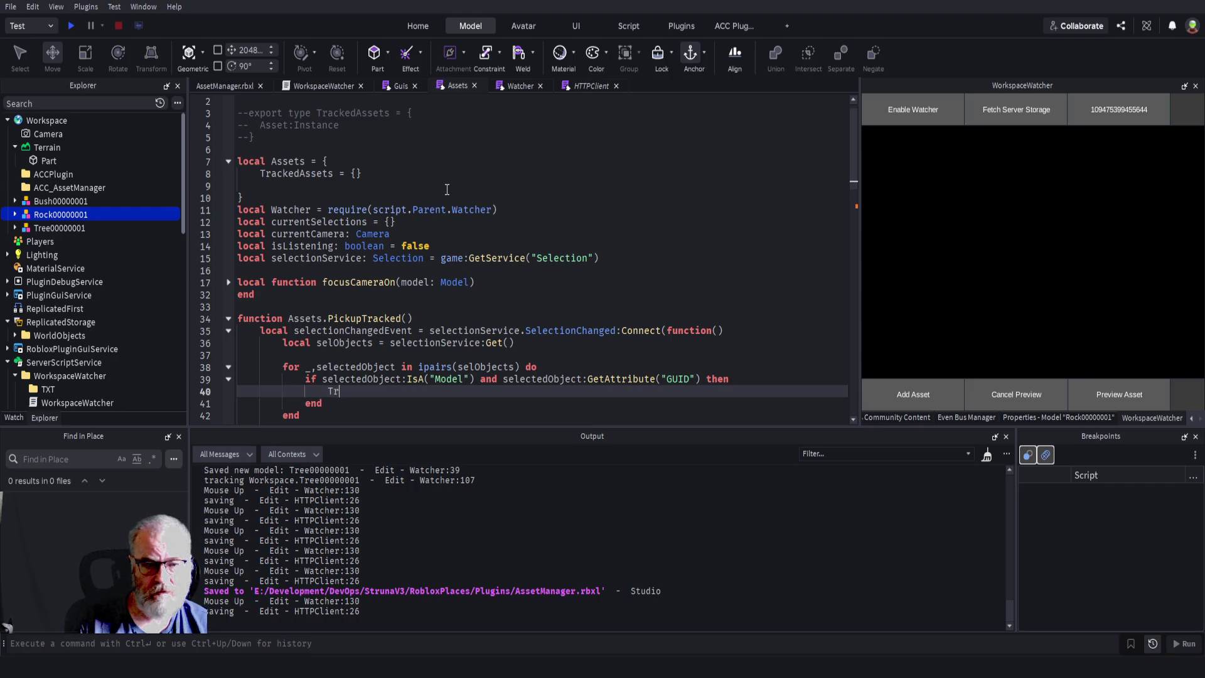
type("ac")
key("BackSpace")
key("BackSpace")
key("BackSpace")
type("Assets./")
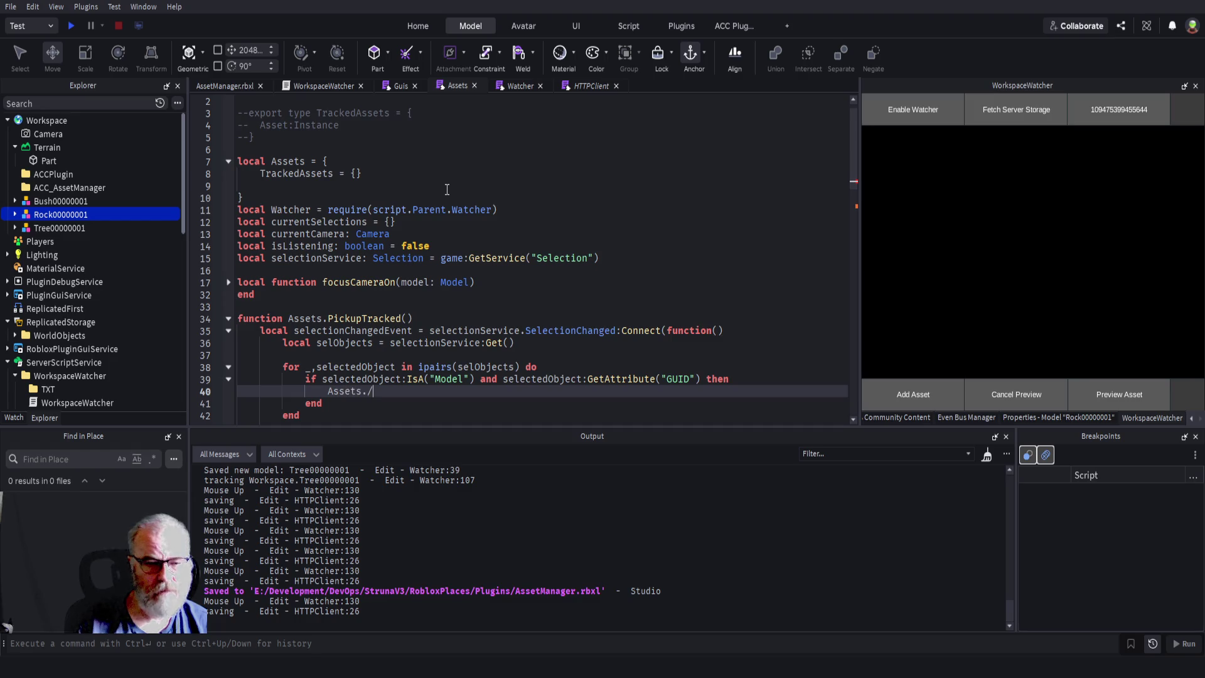
type("TrackedAssets.")
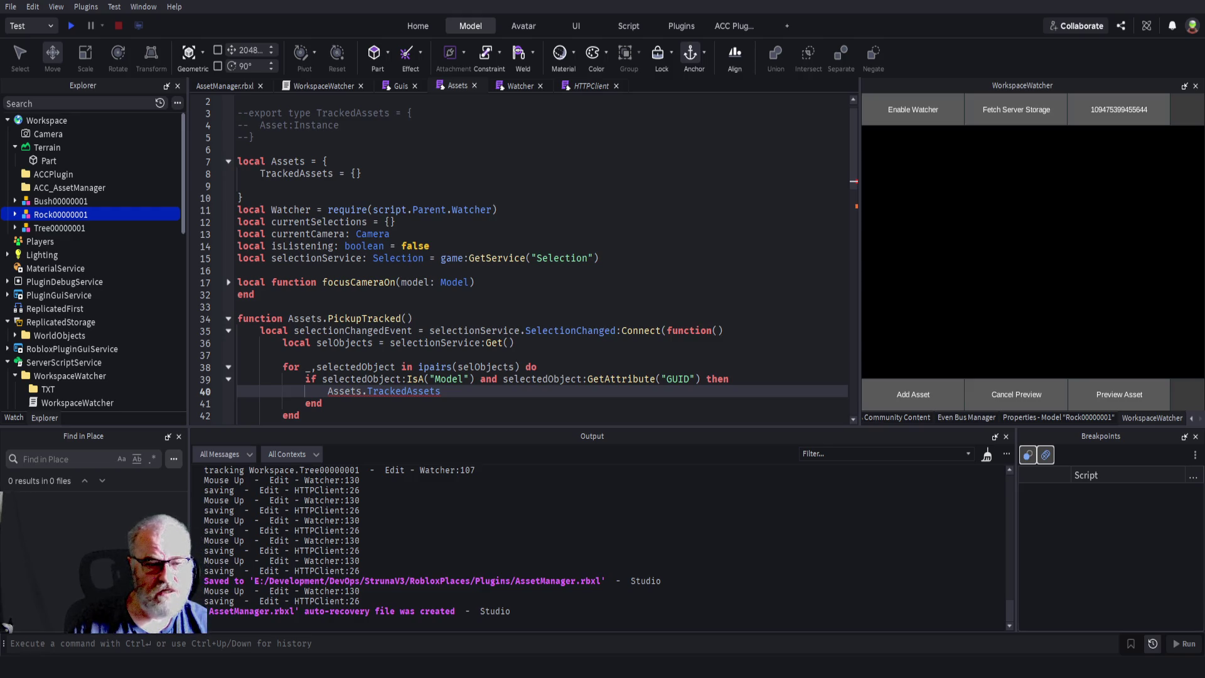
- Turn it into 'if table.find(Assets.TrackedAssets,selectedObject) then' and start the block body
key("Home")
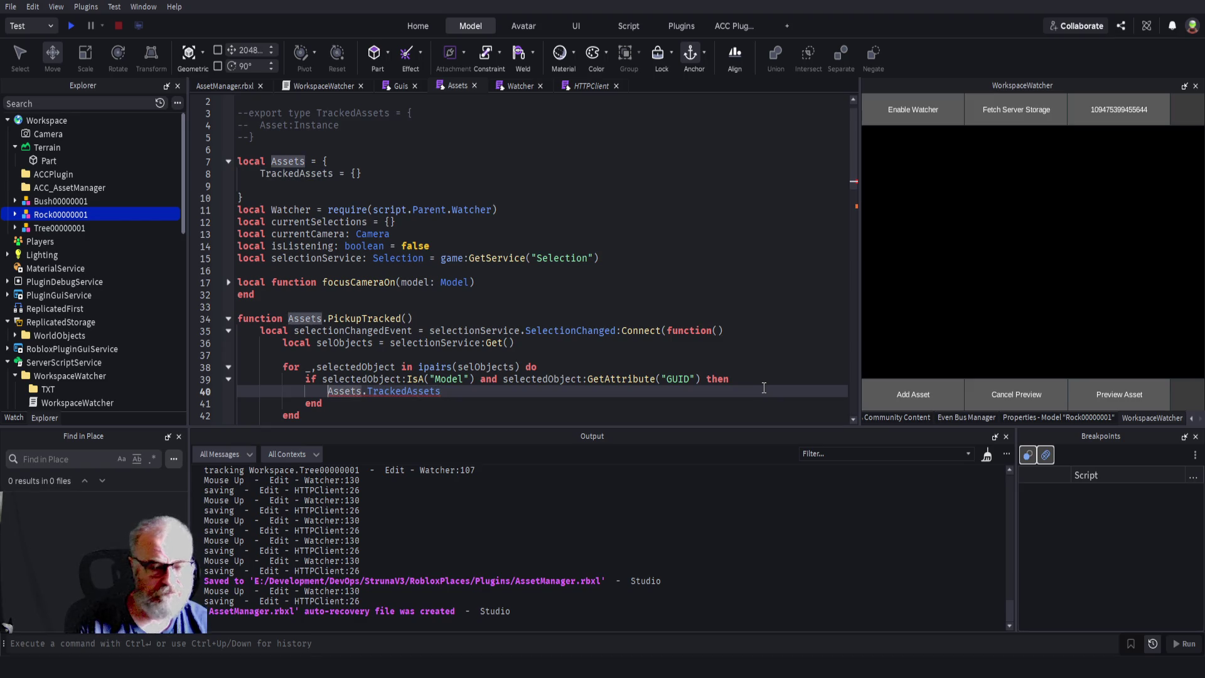
type("table.")
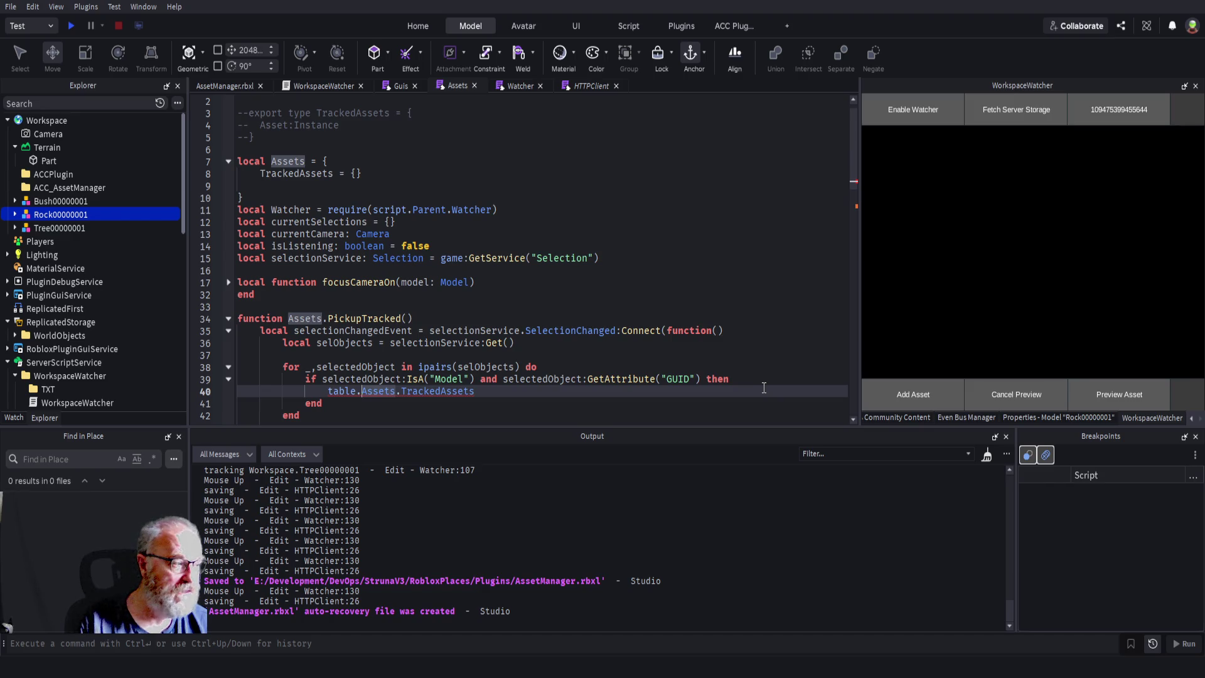
type("find(")
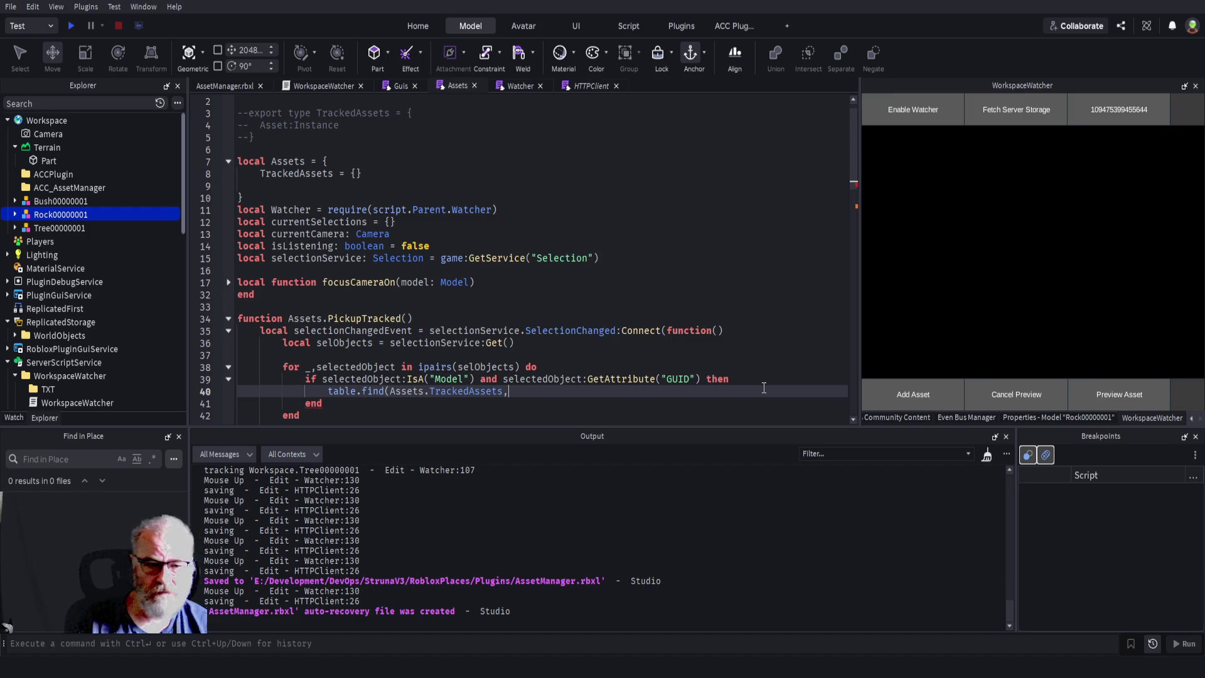
type("se")
key("Tab")
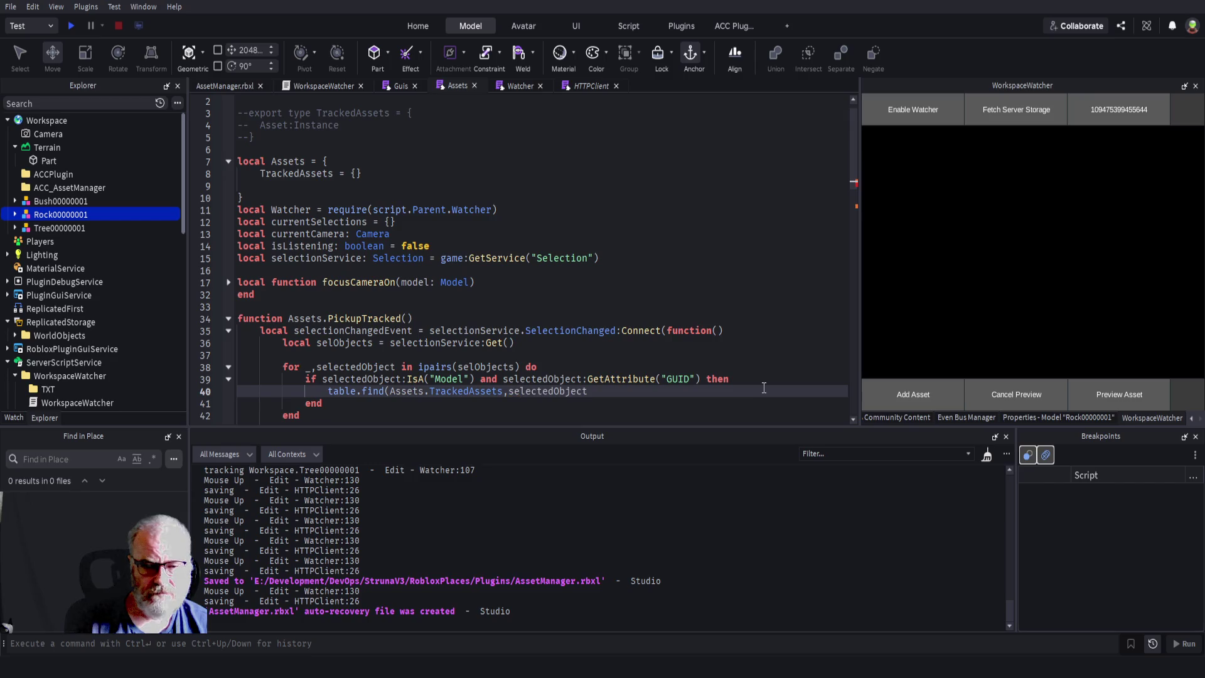
type(")")
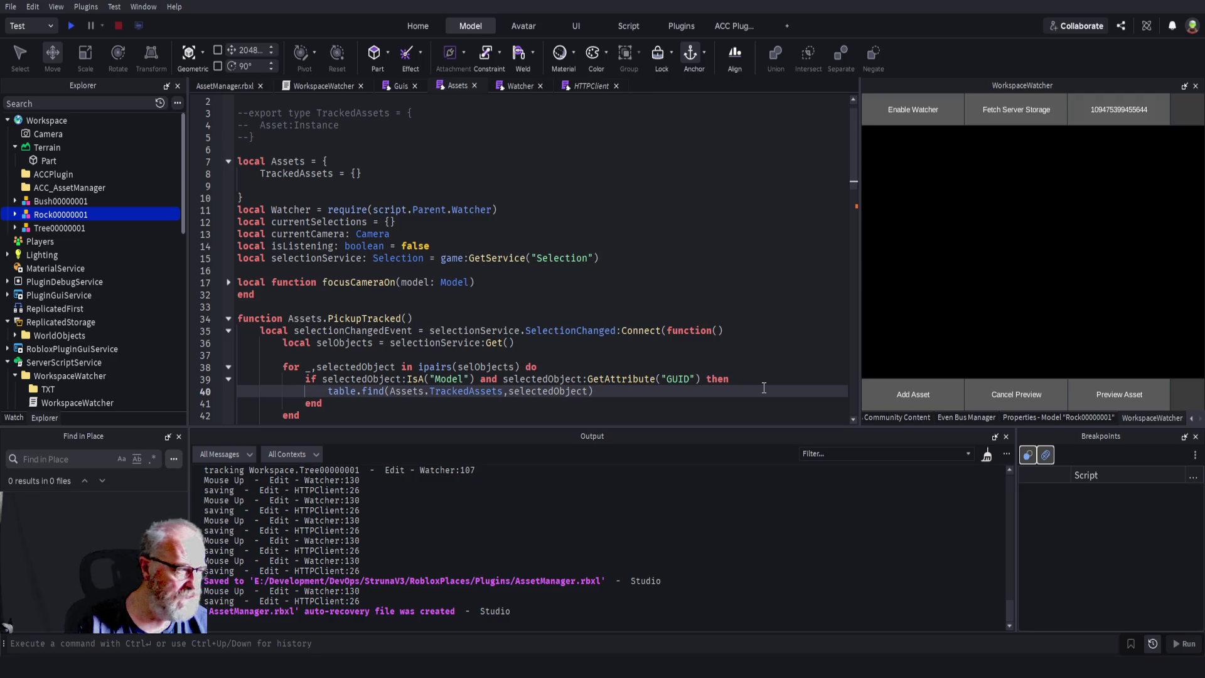
key("Home")
type("if ")
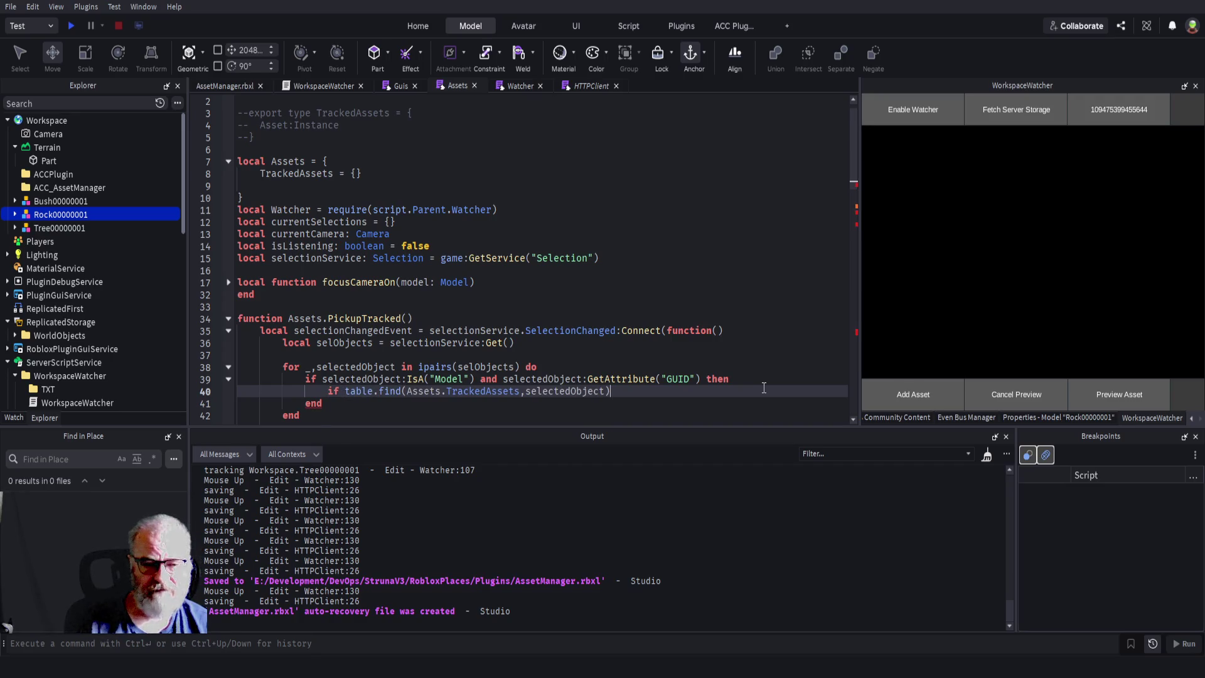
type(" then")
key("Return")
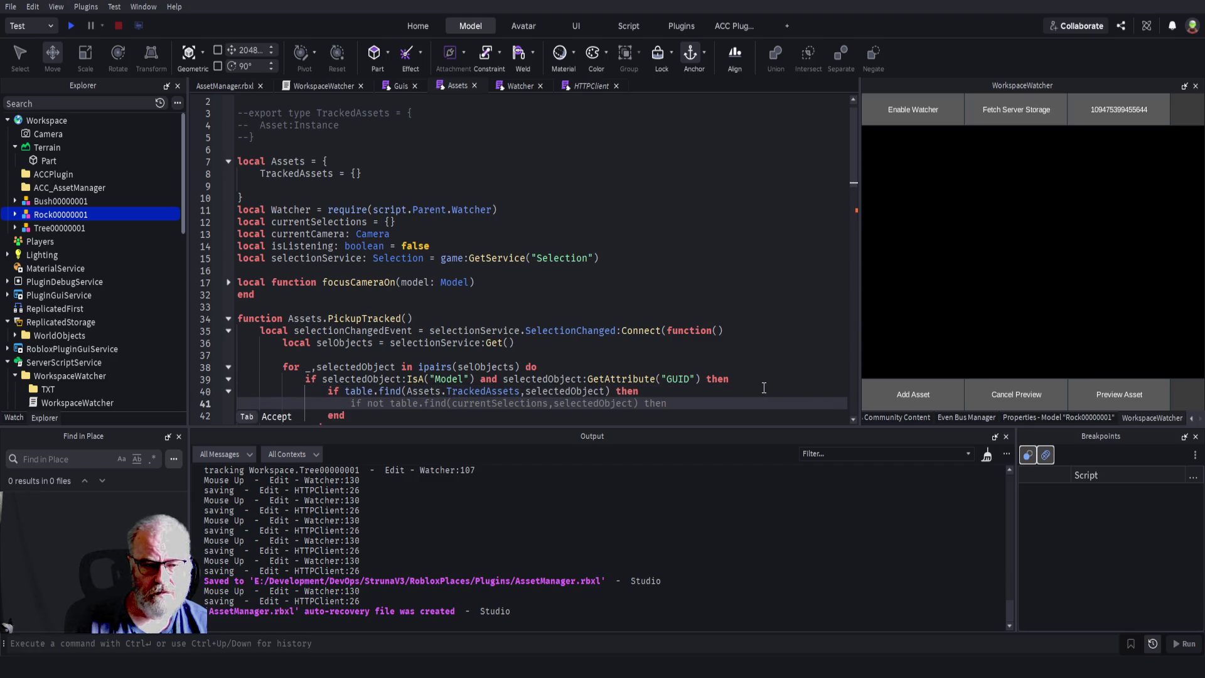
- Add an else branch to the table.find check and select GUID in the attribute check line
type("else")
key("Return")
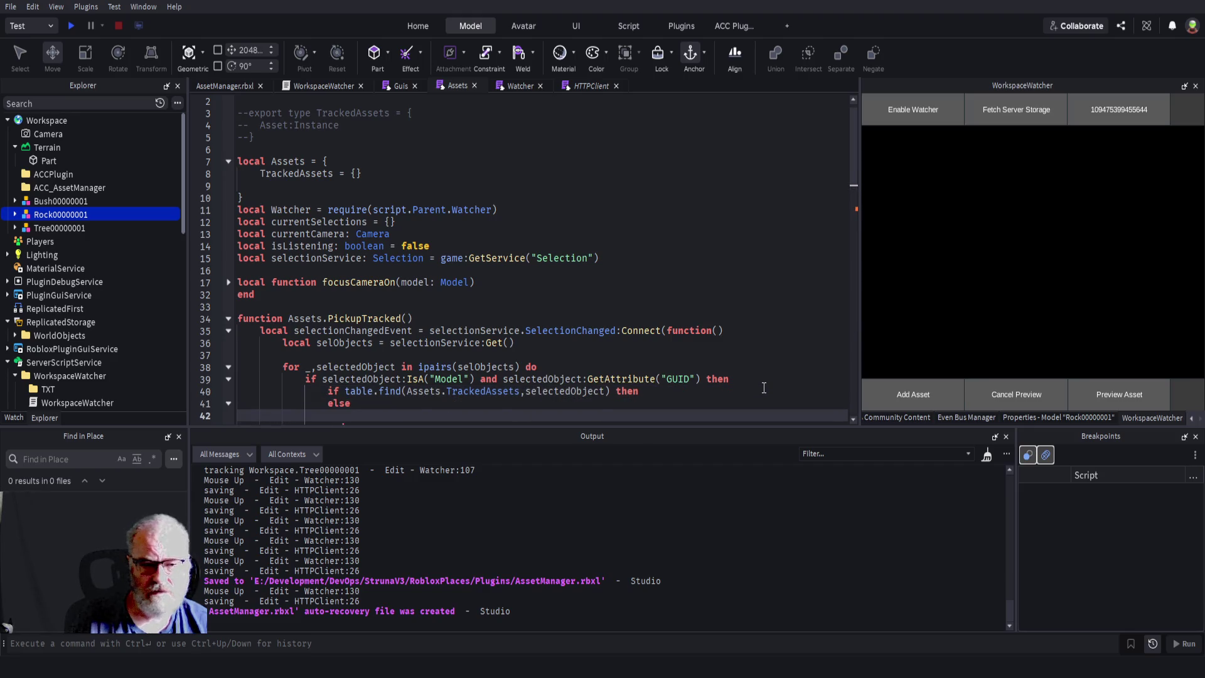
scroll(763, 388, "down", 4)
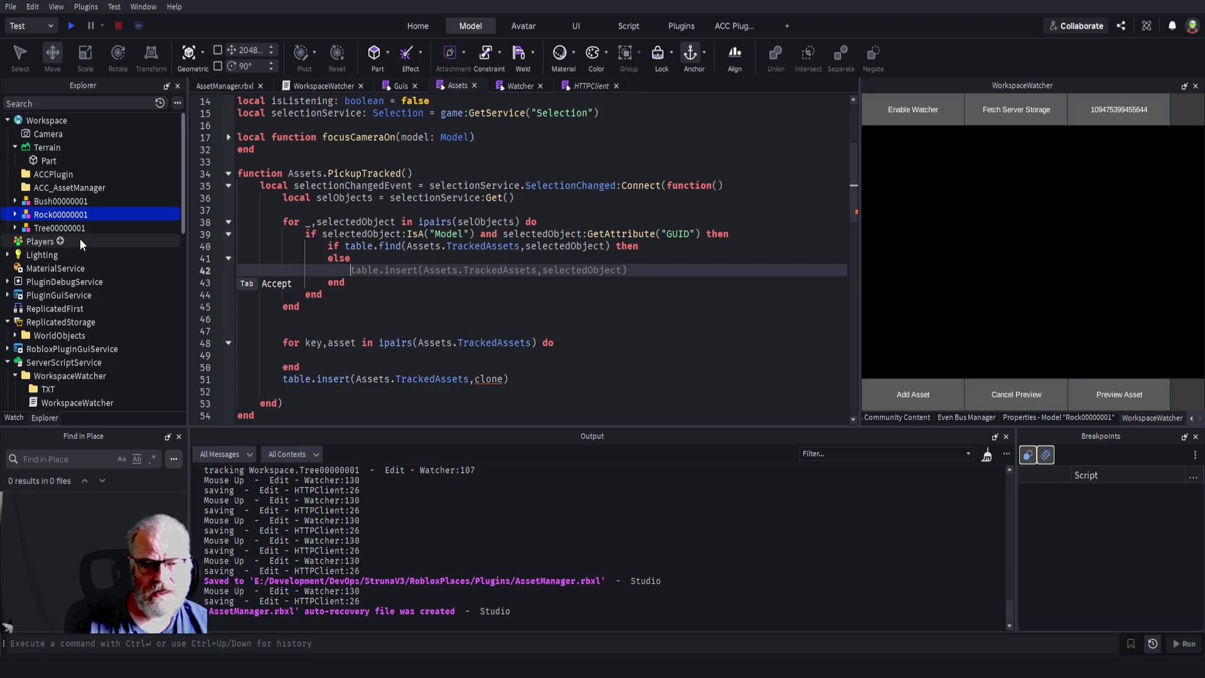
left_click(677, 234)
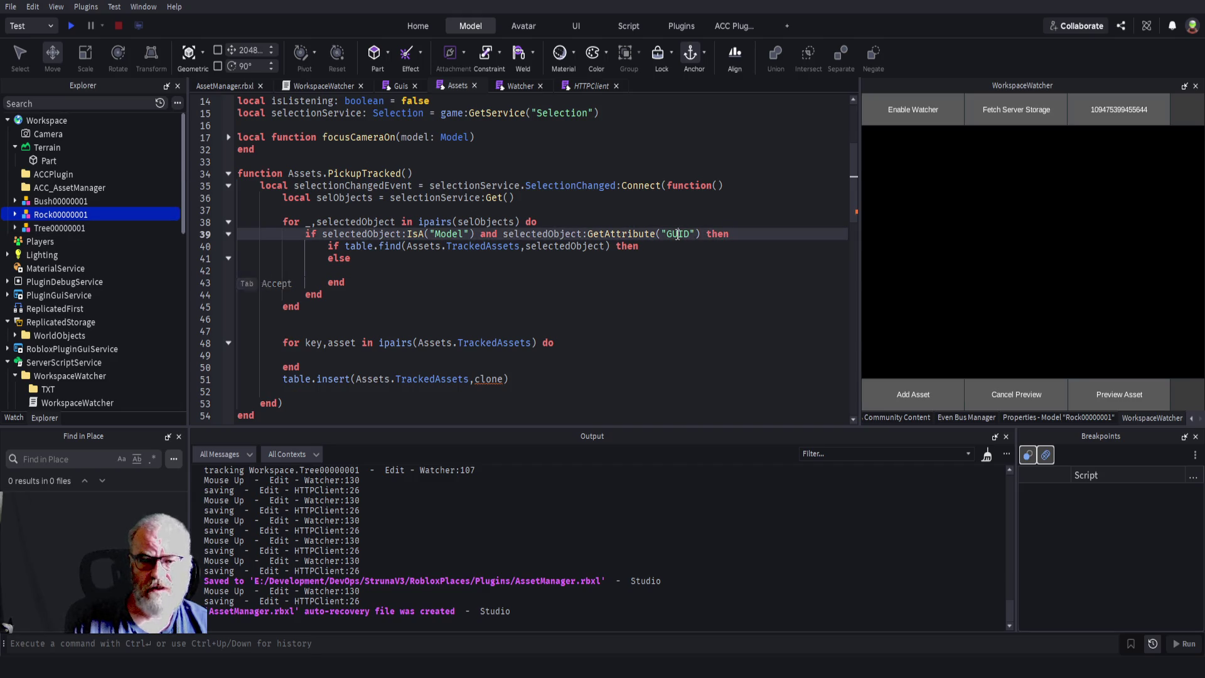
double_click(678, 234)
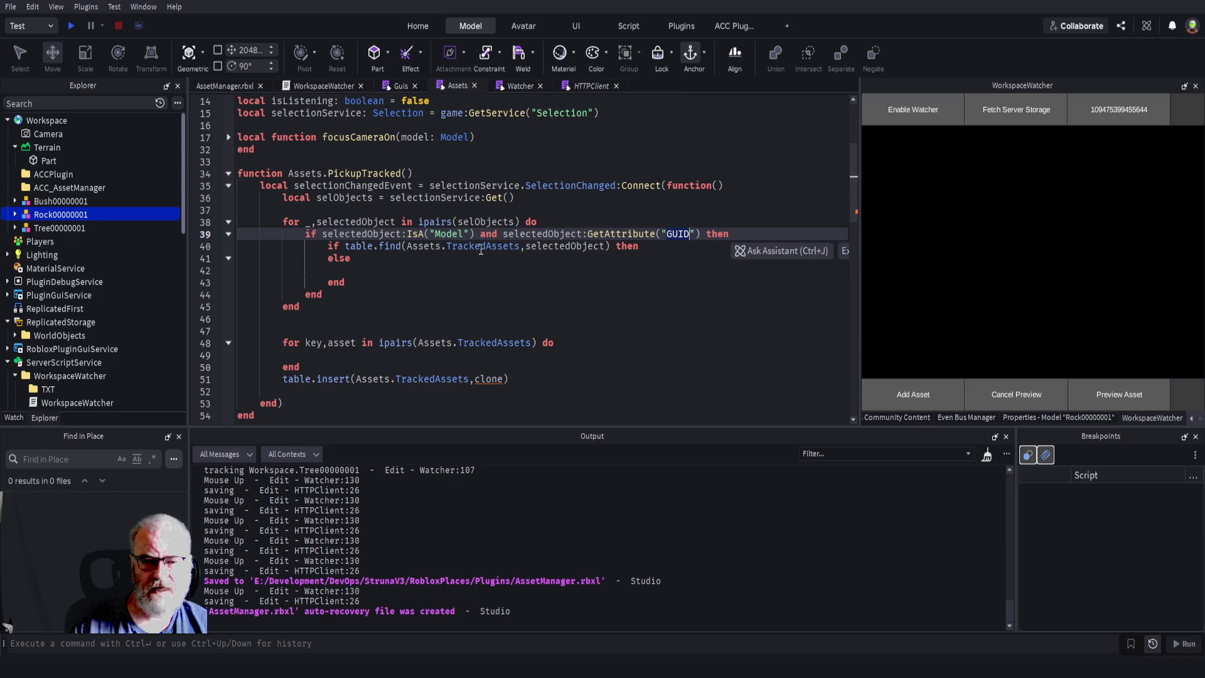
key("ctrl+c")
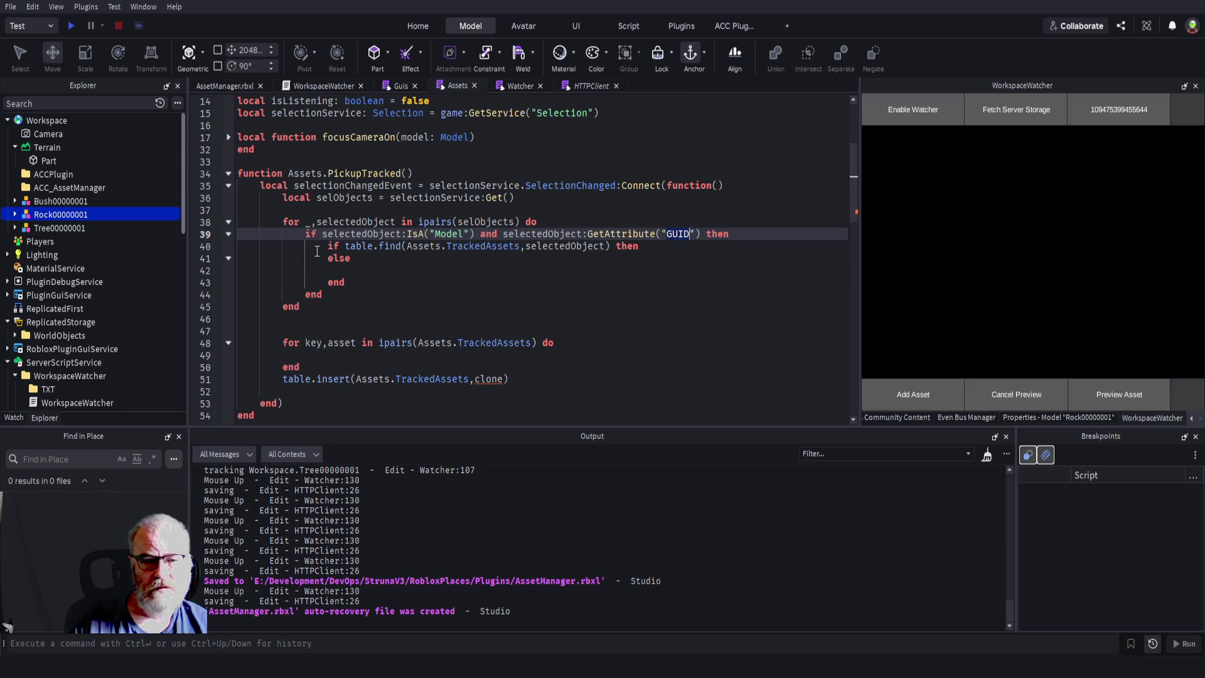
- Change the check to 'if not table.find' and remove the leftover else line
left_click(347, 245)
type("not")
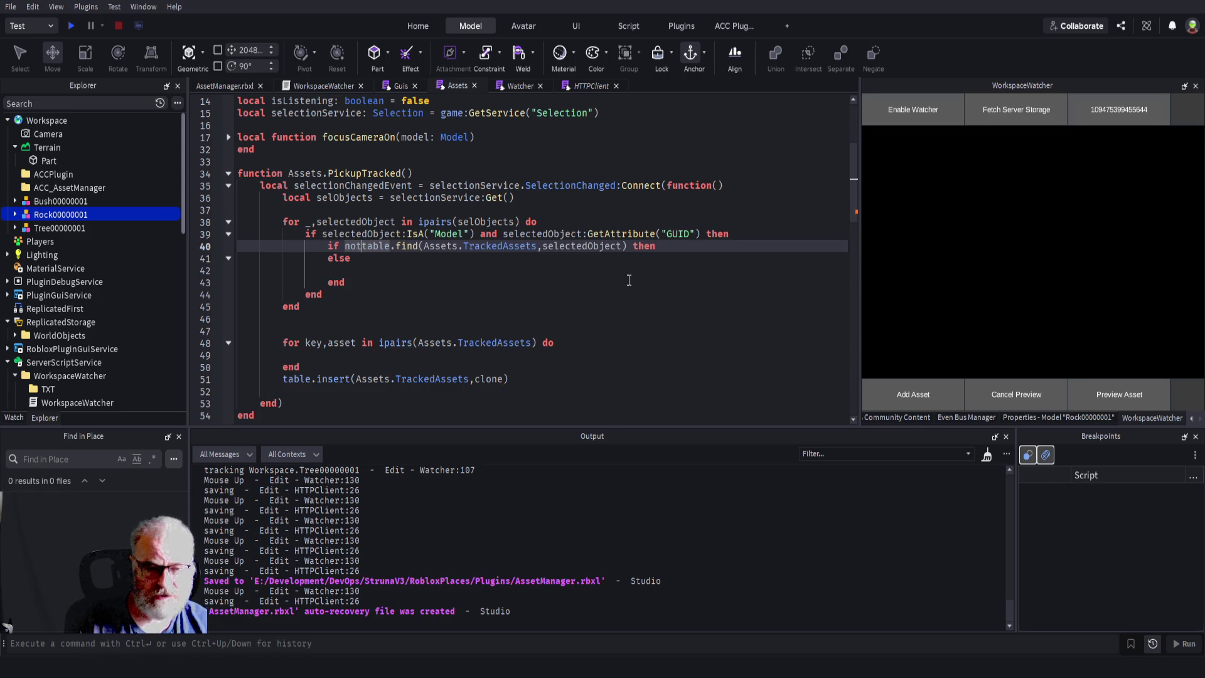
key("Down")
key("End")
key("BackSpace")
key("BackSpace")
key("BackSpace")
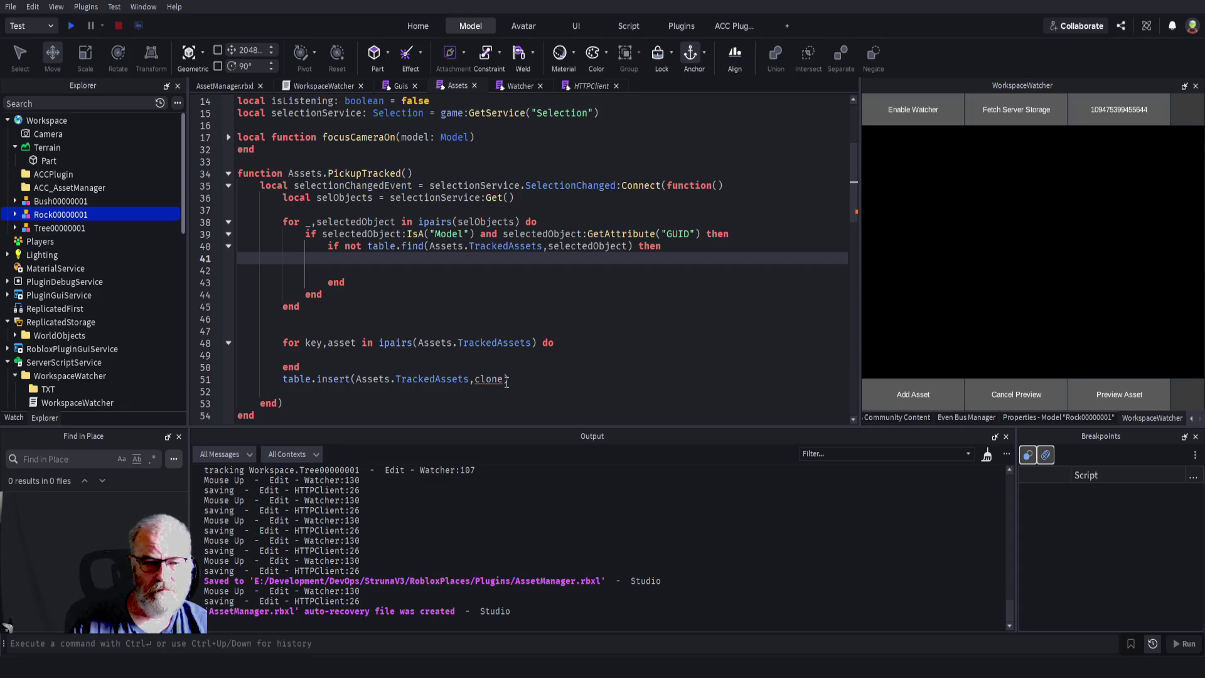
- Move table.insert(Assets.TrackedAssets, selectedObject) into the not-tracked branch, replacing clone with selectedObject
left_click_drag(527, 379, 260, 379)
key("ctrl+x")
left_click(393, 267)
key("ctrl+v")
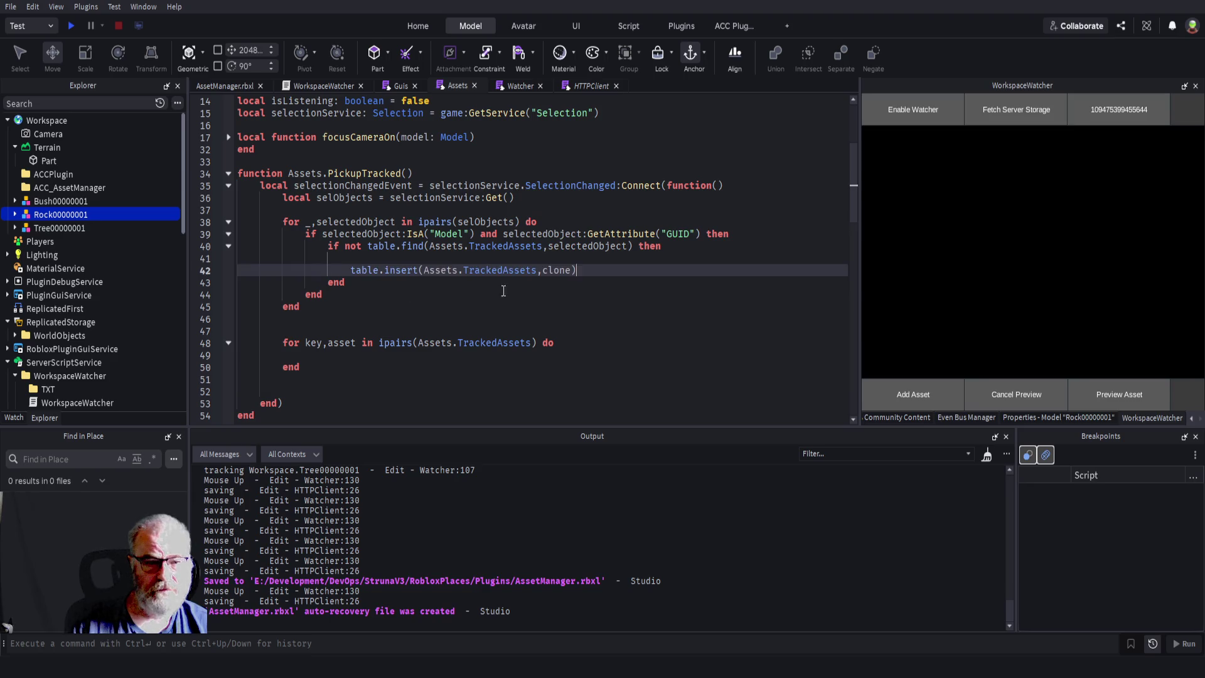
double_click(369, 222)
key("ctrl+c")
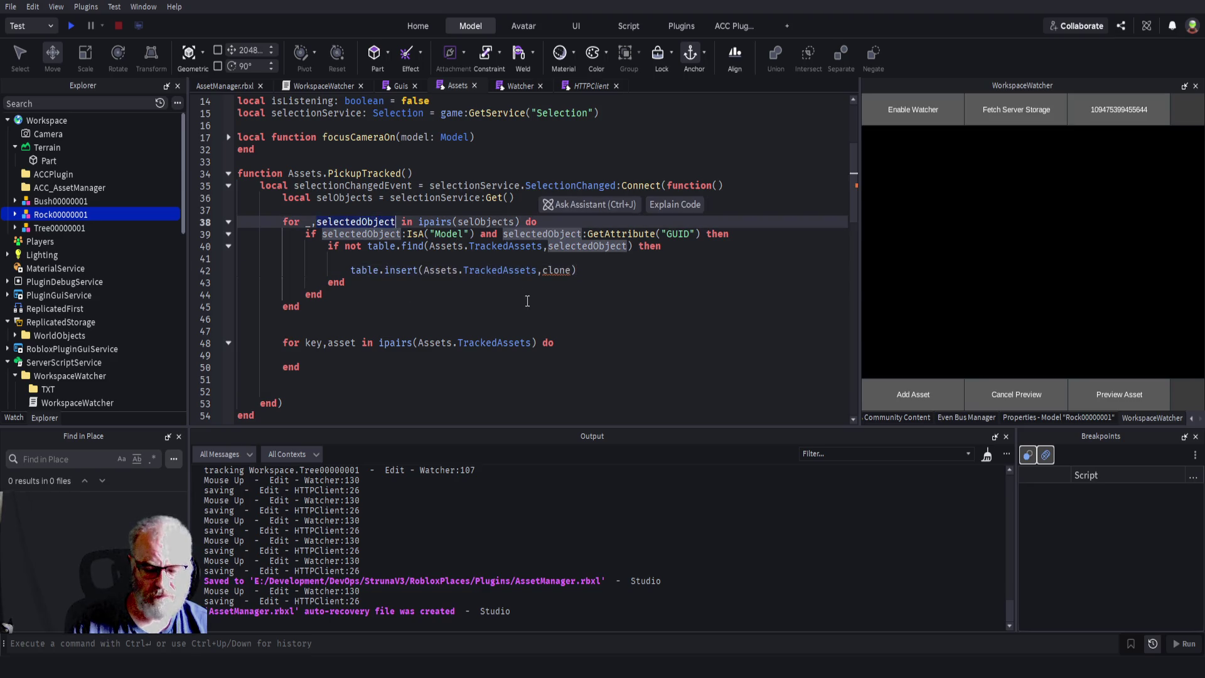
double_click(554, 270)
key("ctrl+v")
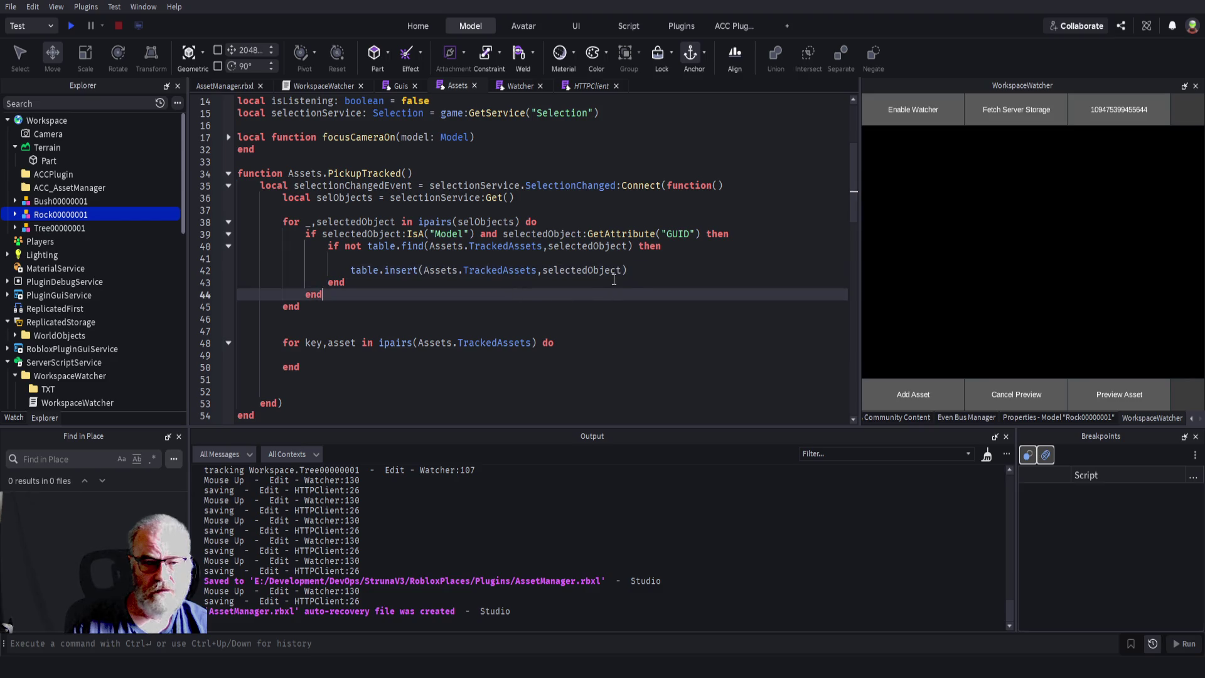
- Select the Watcher.TrackAsset(clone) line in AddAsset
scroll(499, 288, "down", 2)
scroll(498, 288, "down", 3)
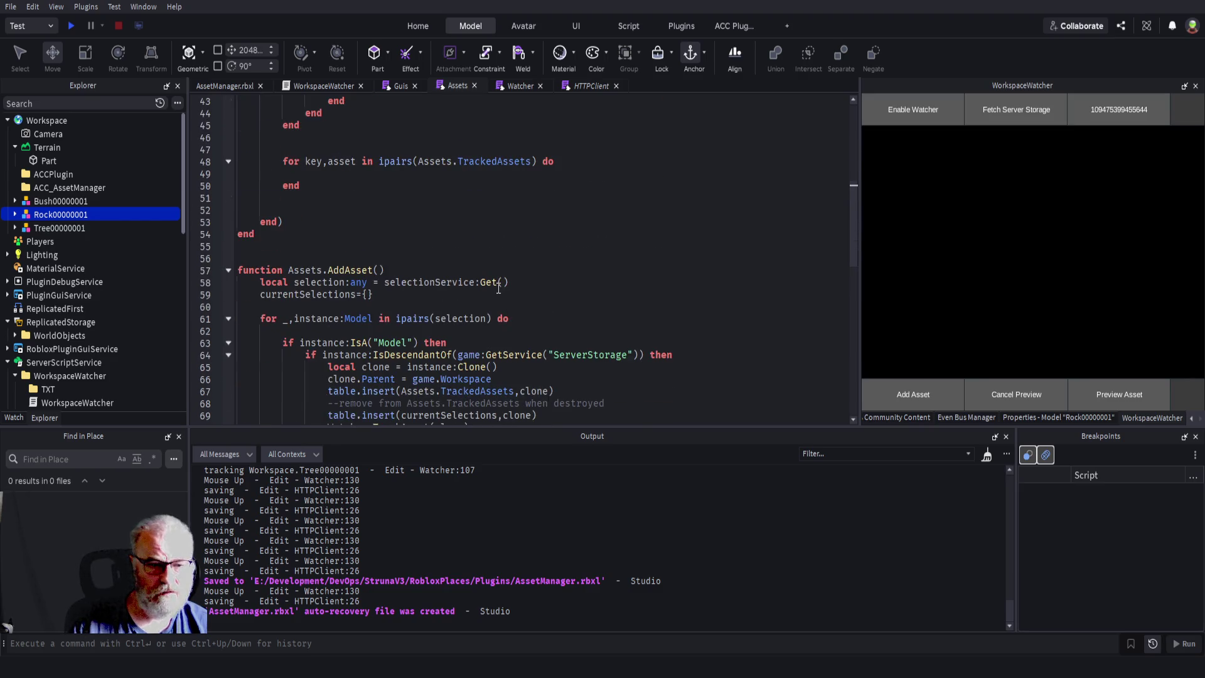
scroll(499, 288, "down", 3)
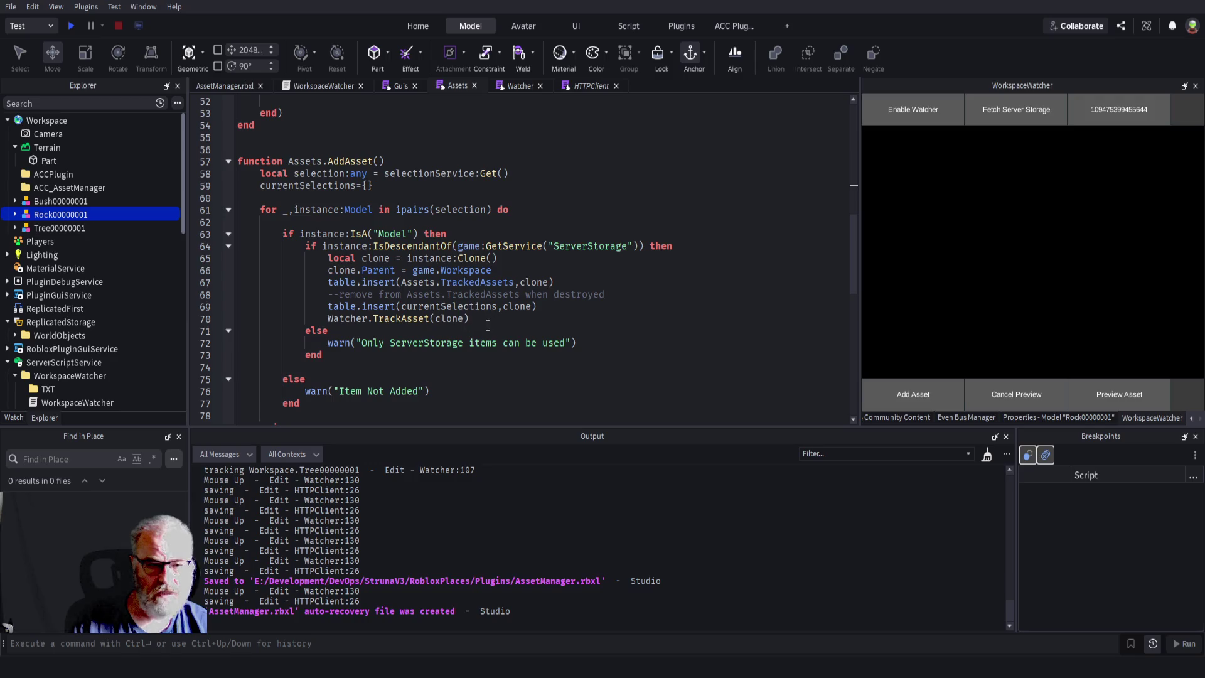
left_click(441, 320)
left_click_drag(441, 320, 306, 319)
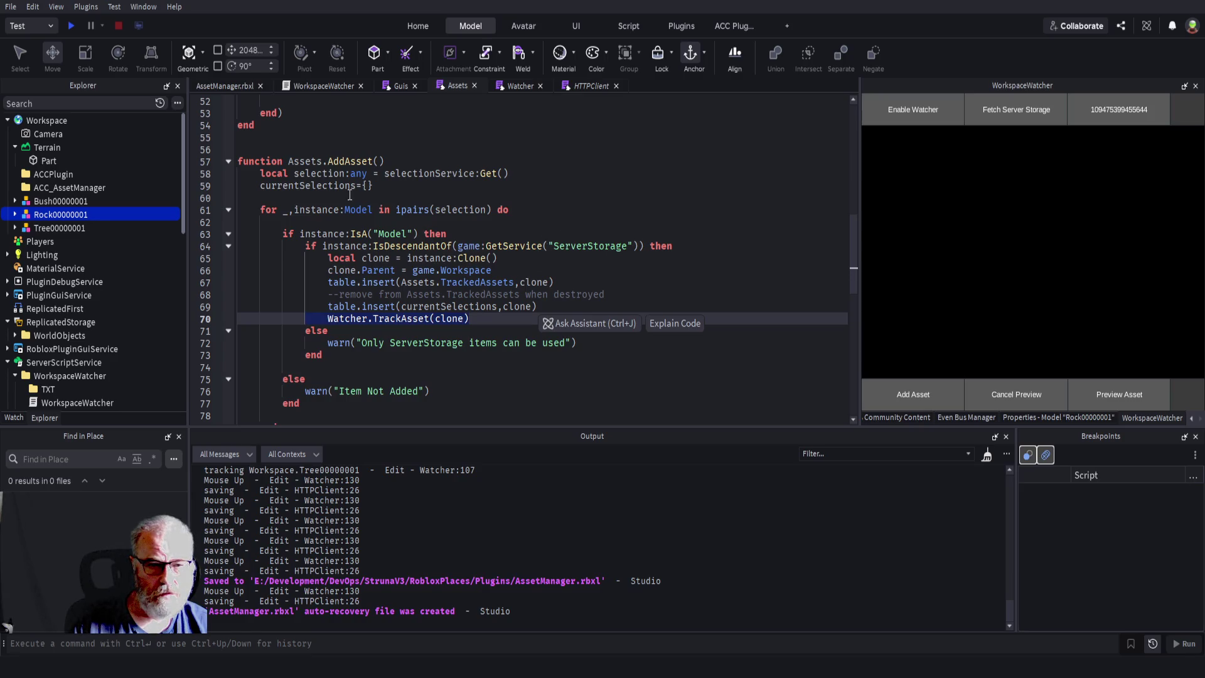
scroll(478, 277, "down", 3)
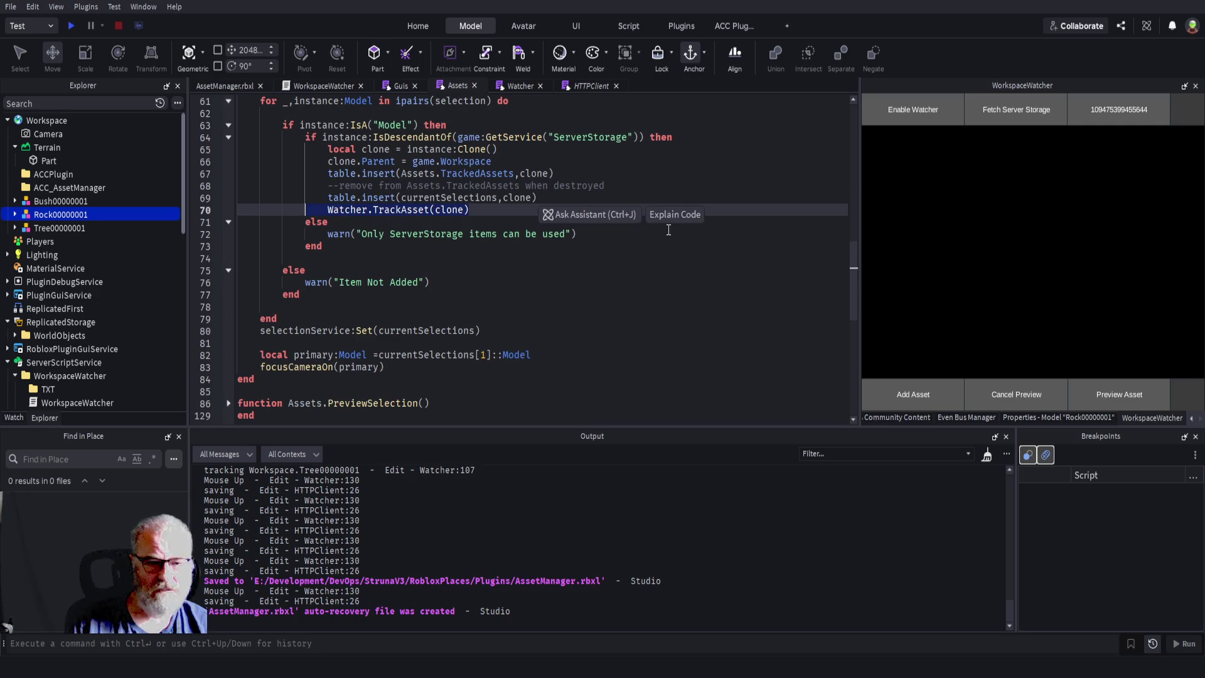
scroll(652, 213, "up", 12)
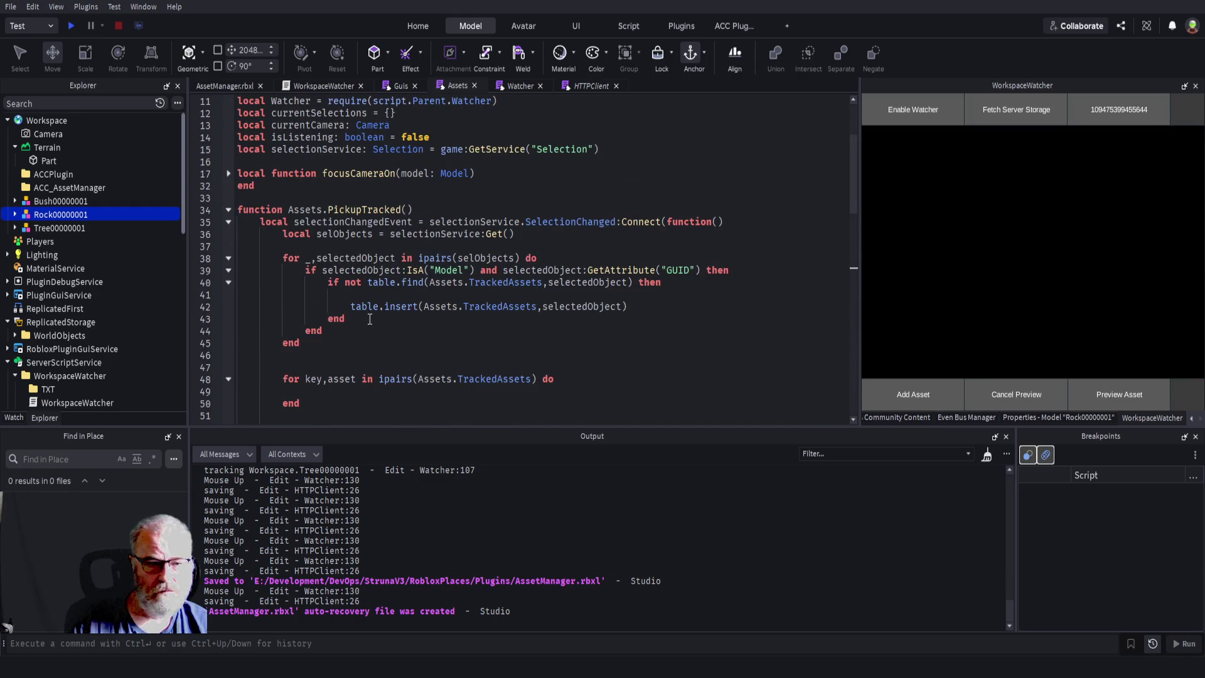
- Paste Watcher.TrackAsset(clone) below the table.insert line and remove the blank line above it
left_click(662, 306)
key("Return")
key("ctrl+v")
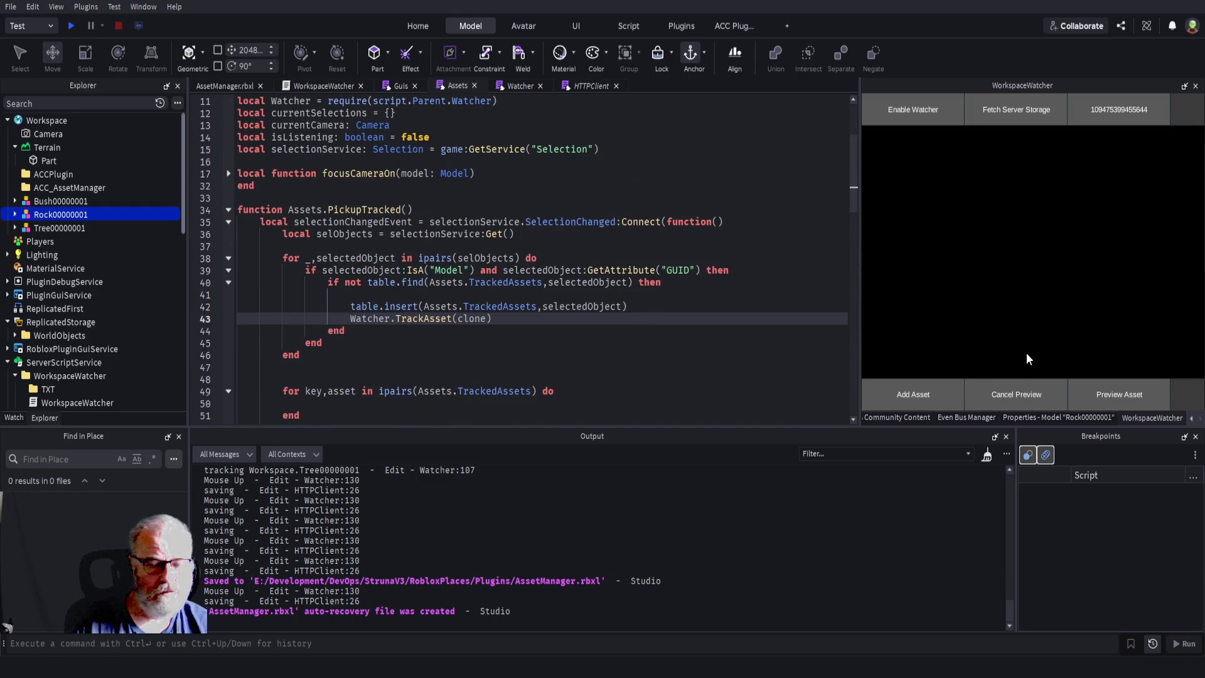
key("Up")
key("Up")
key("Delete")
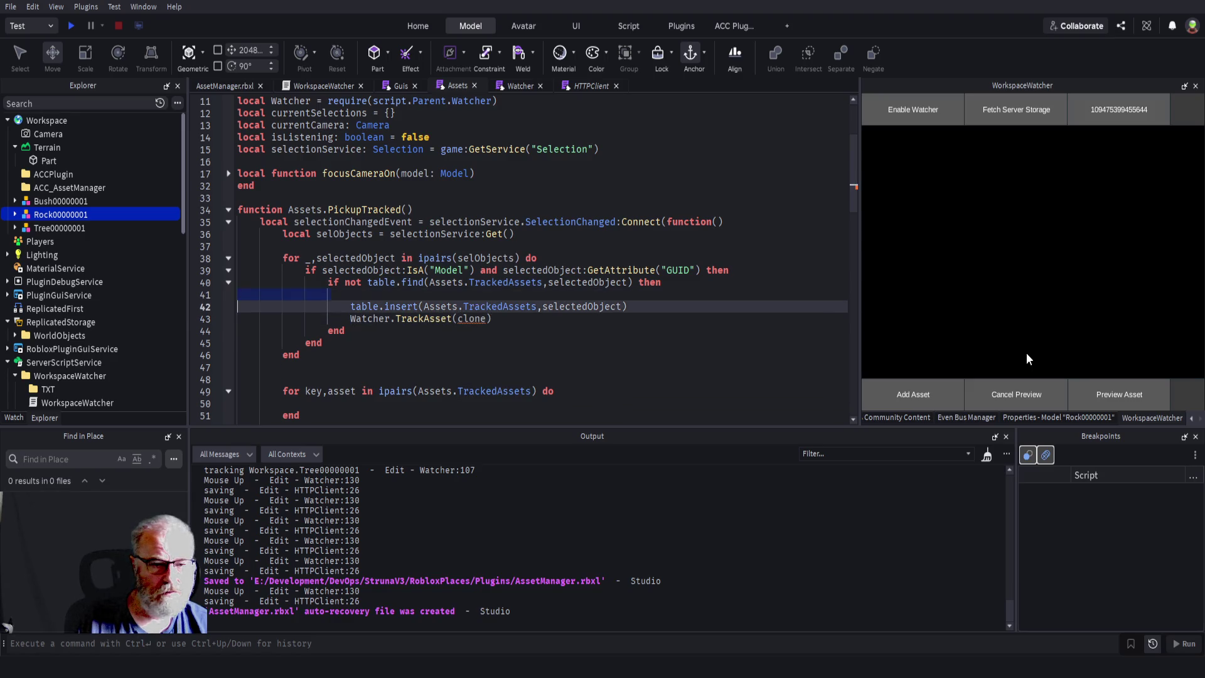
- Change clone to selectedObject in the TrackAsset call and save
double_click(576, 300)
key("ctrl+c")
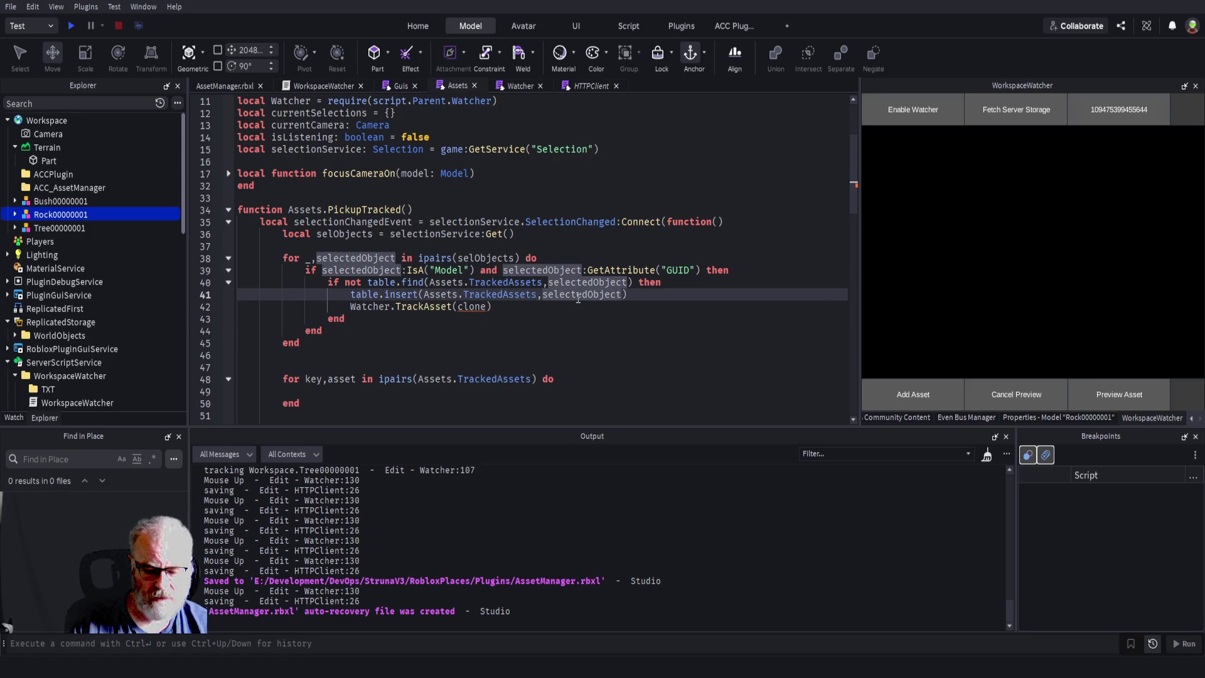
double_click(473, 306)
key("ctrl+v")
left_click(423, 306)
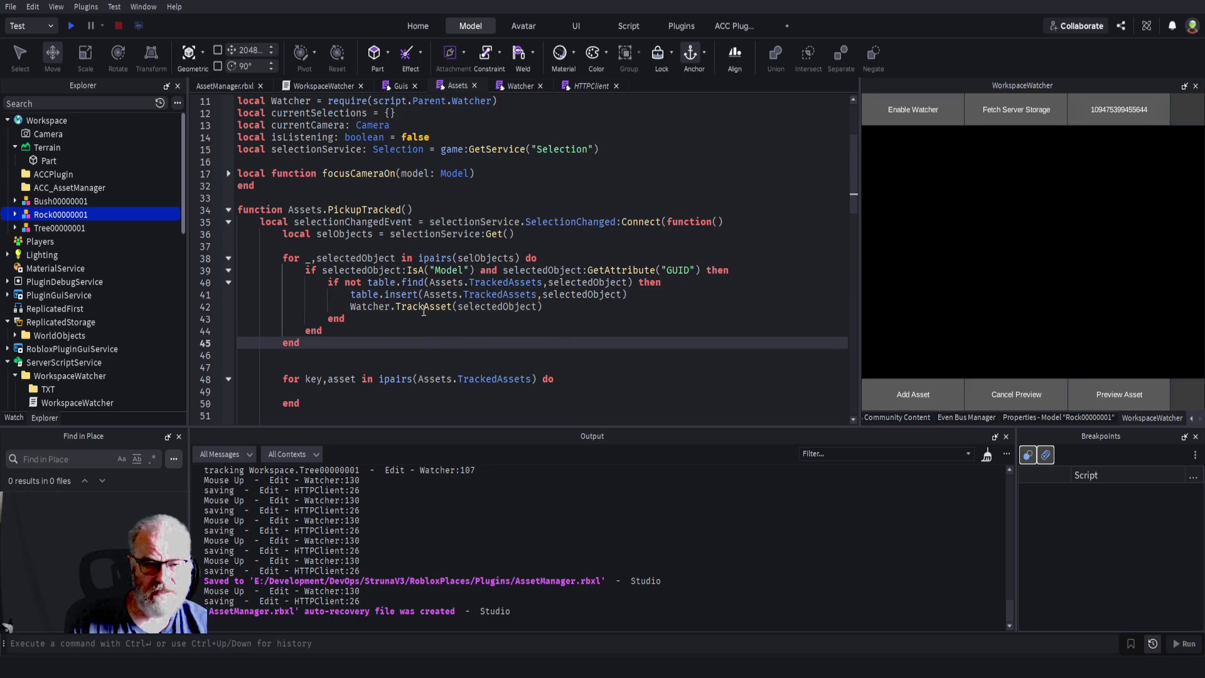
key("ctrl+s")
- Delete the empty for key,asset loop over TrackedAssets and save the script
scroll(322, 414, "down", 2)
mouse_move(287, 281)
left_mouse_down()
mouse_move(279, 288)
mouse_move(344, 345)
left_mouse_up()
key("Delete")
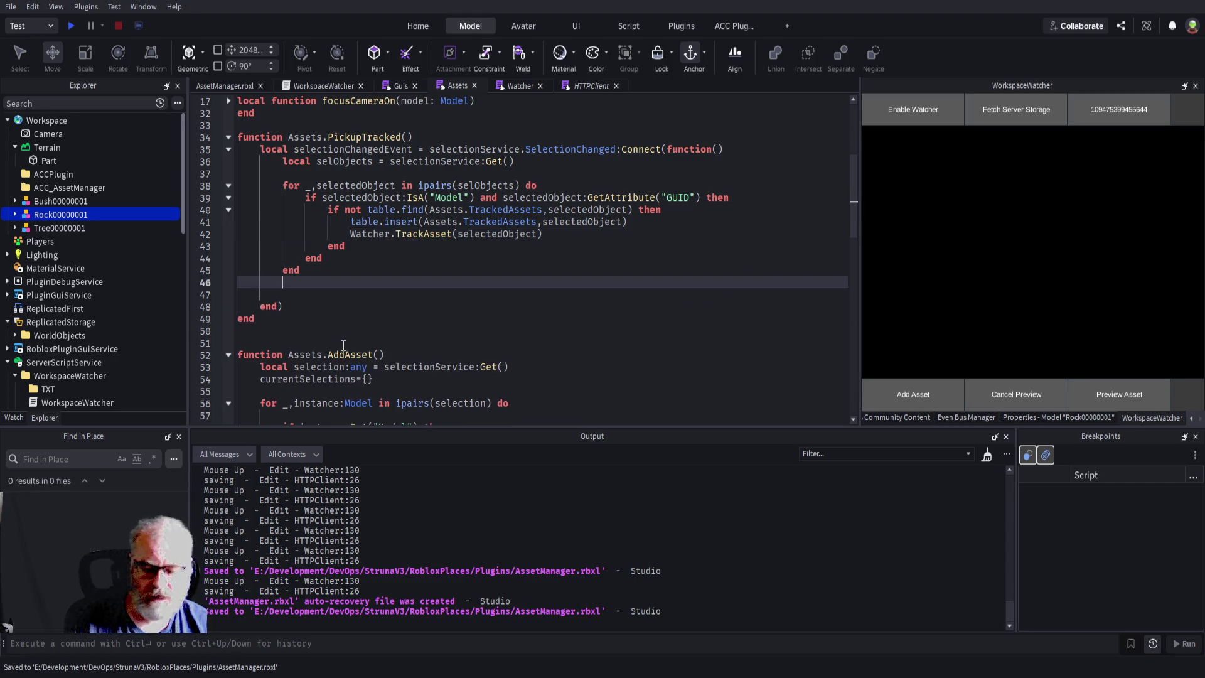
key("ctrl+s")
left_click_drag(237, 137, 413, 137)
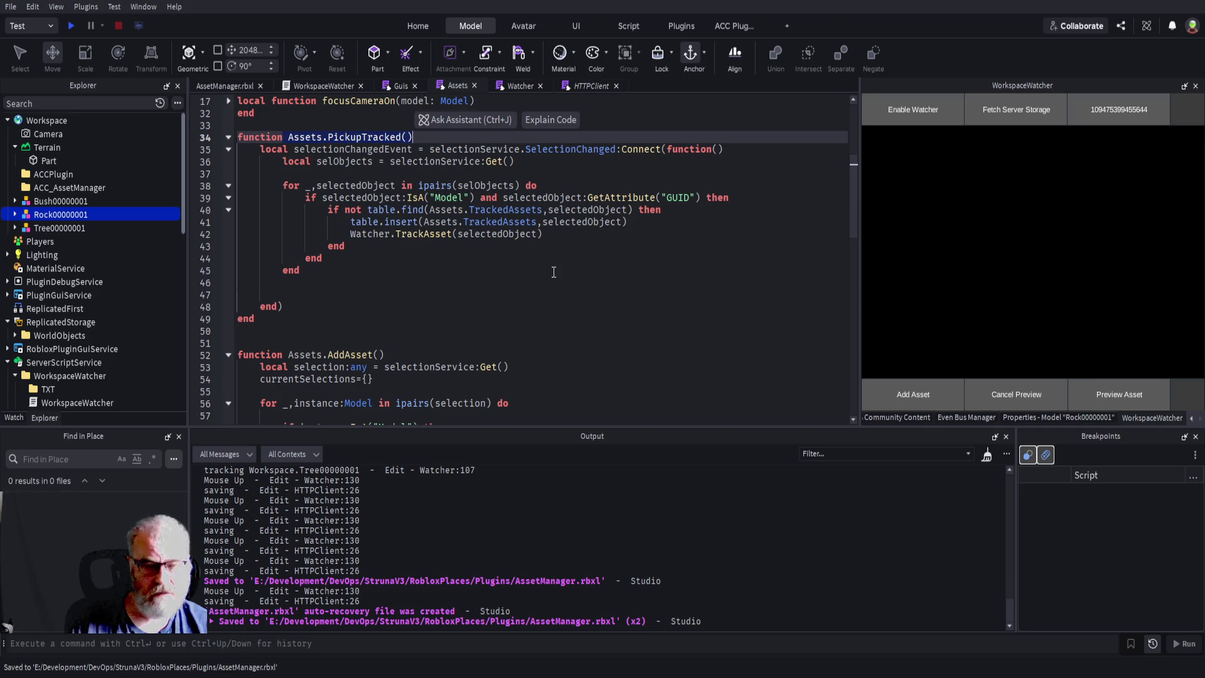
key("ctrl+s")
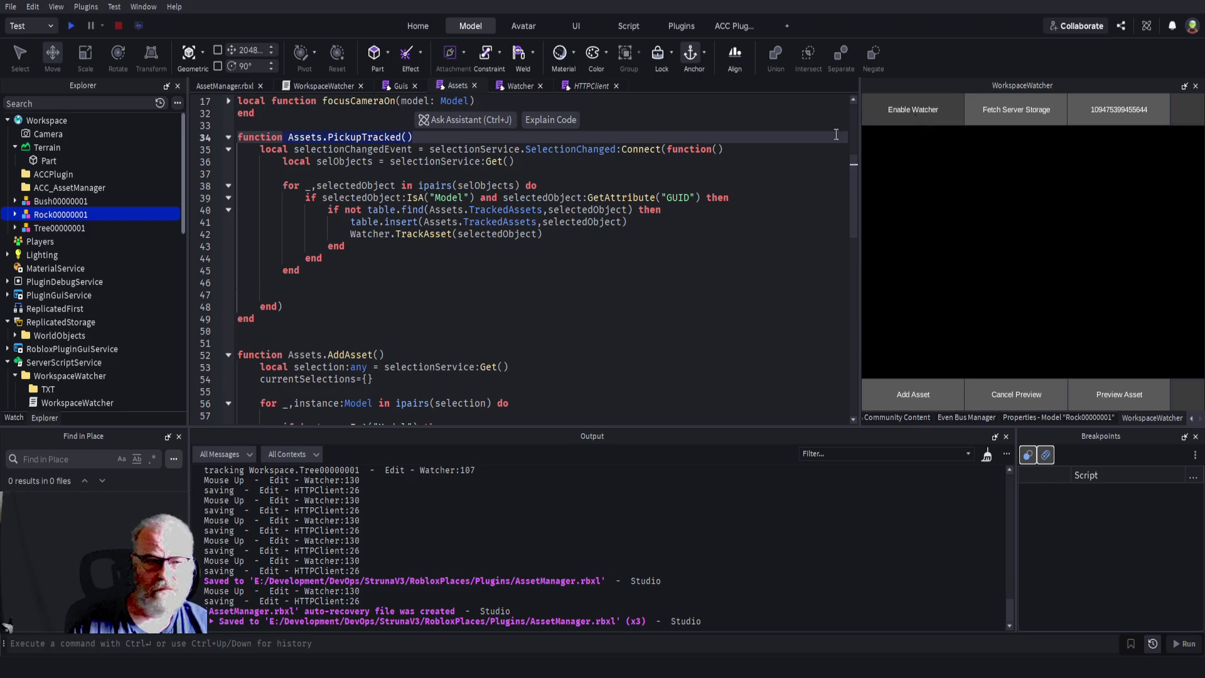
left_click(400, 87)
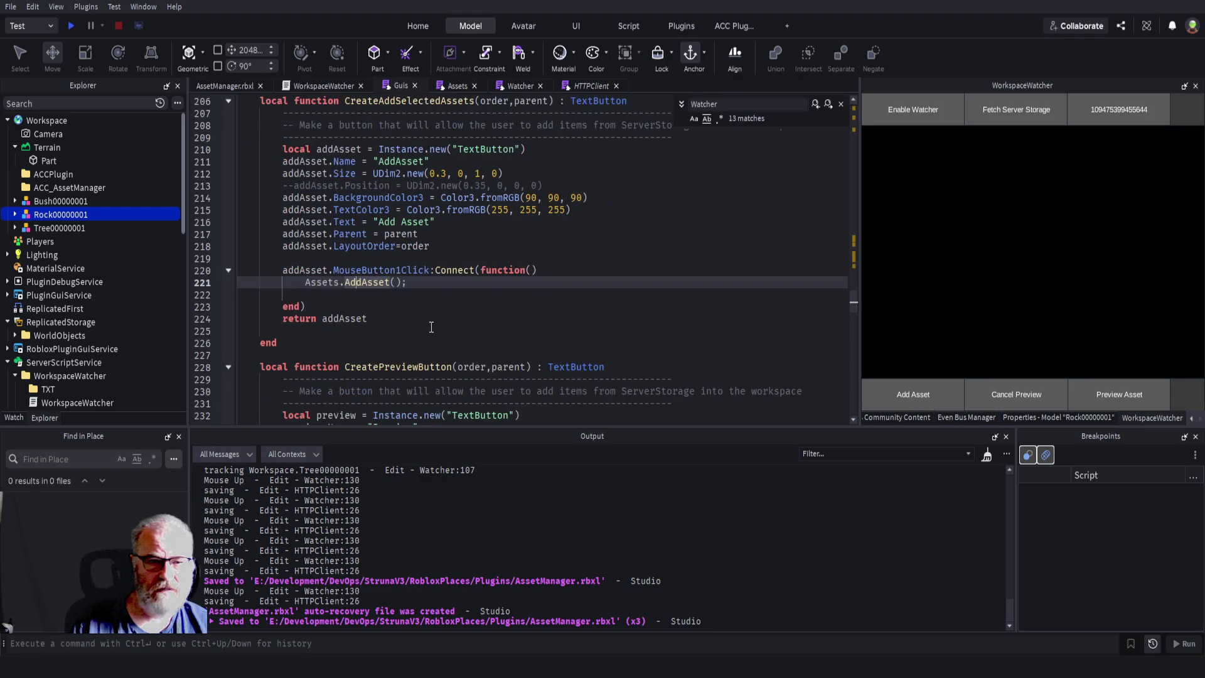
- Search the Guis script from the top for 'toggle'
left_click(511, 329)
key("ctrl+Home")
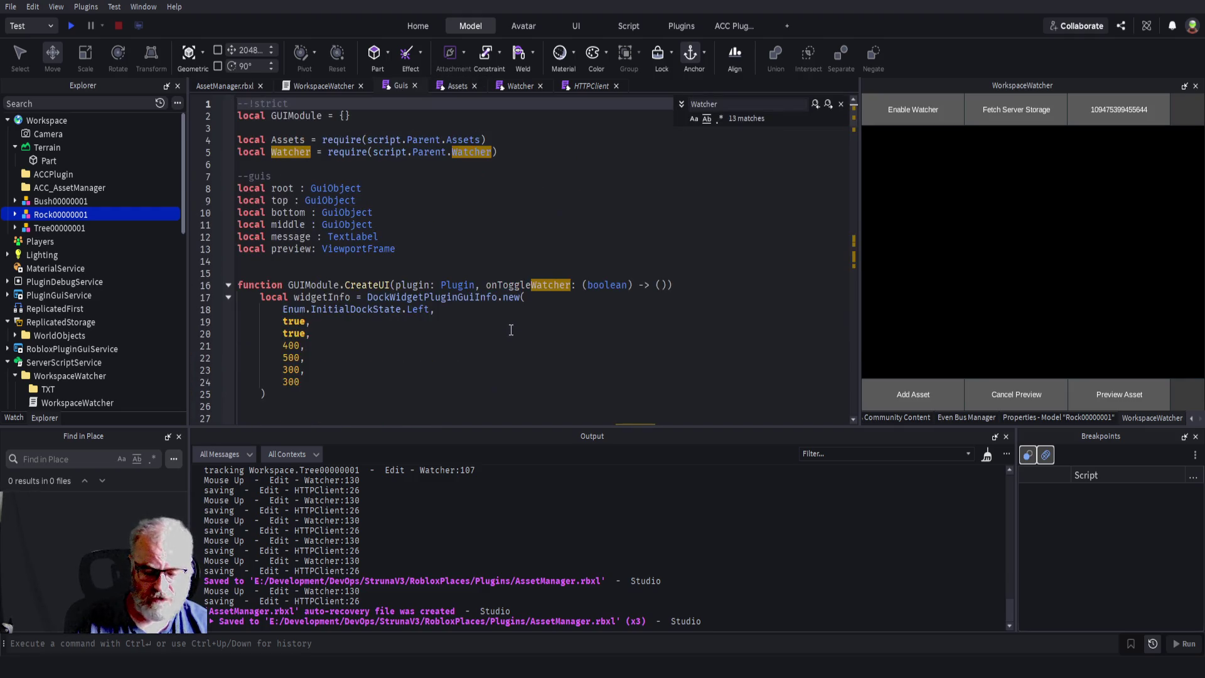
key("ctrl+f")
type("toggle")
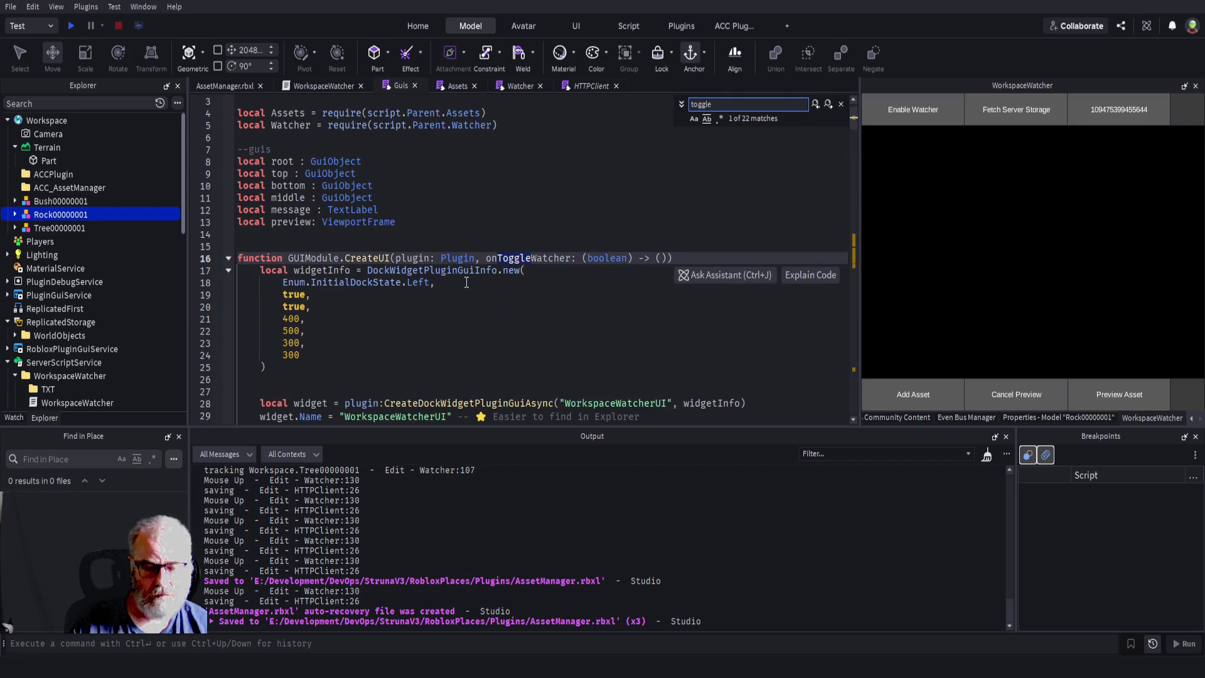
- Scroll down to CreateToggleButton and select the old toggle label and colour code
left_click(499, 309)
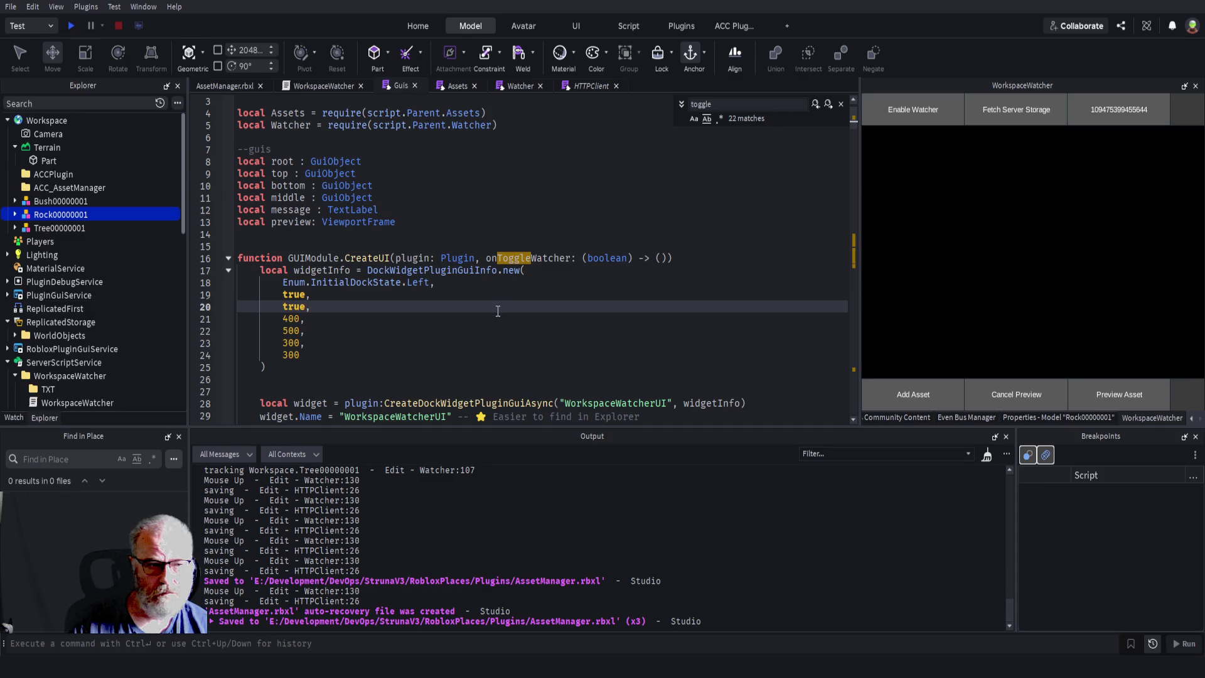
scroll(498, 311, "down", 9)
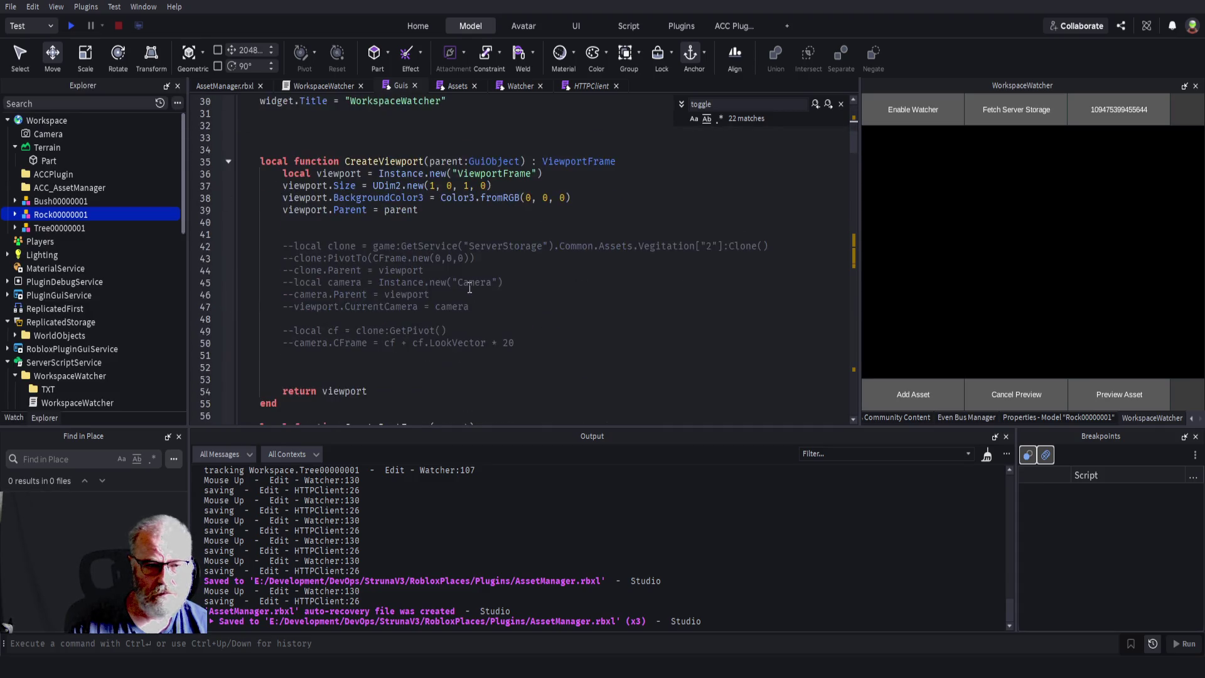
scroll(469, 287, "down", 16)
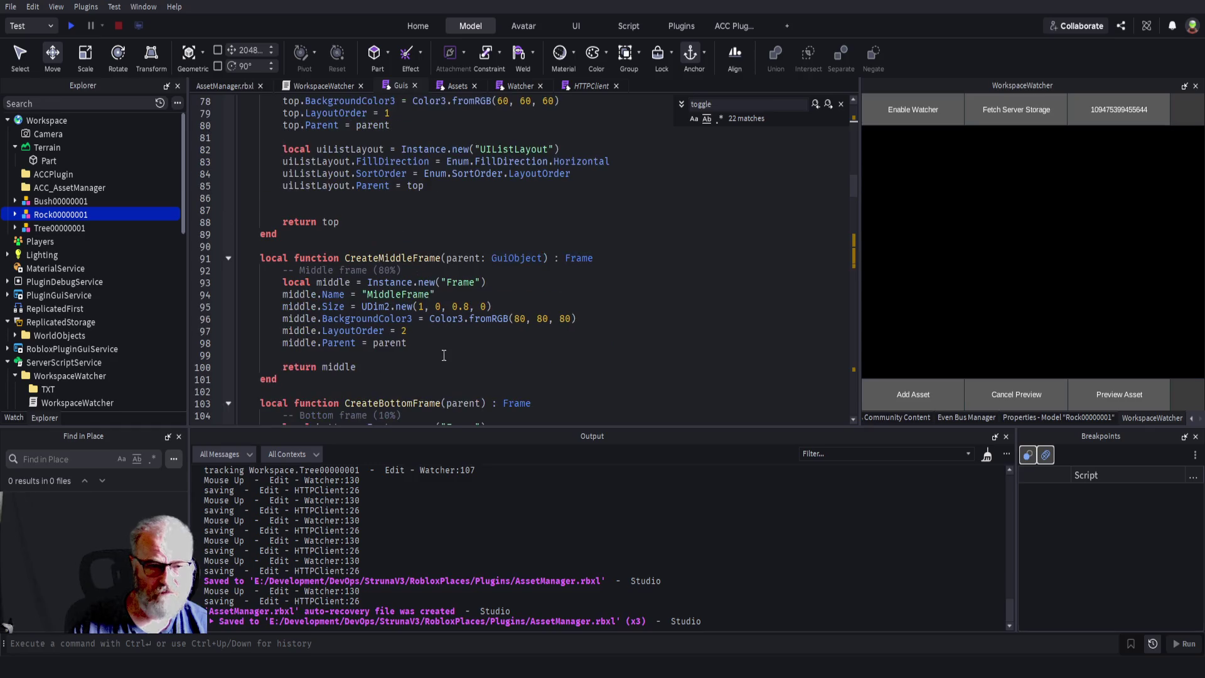
scroll(443, 316, "down", 6)
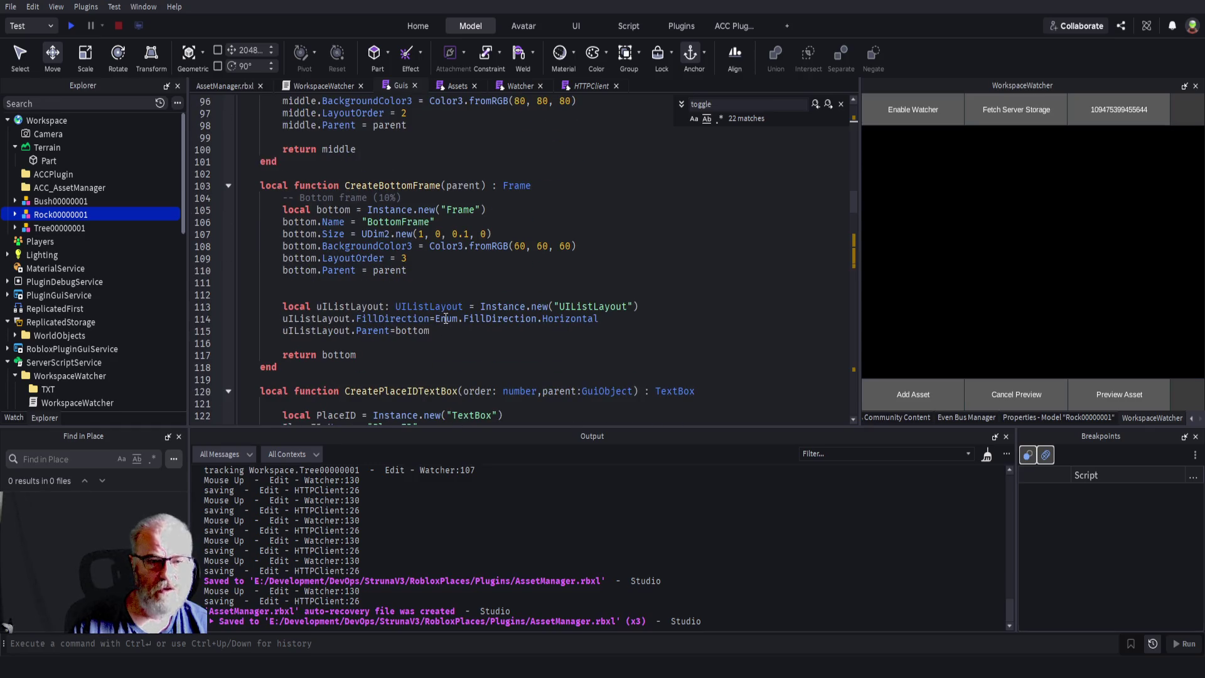
scroll(445, 319, "down", 4)
scroll(445, 309, "down", 5)
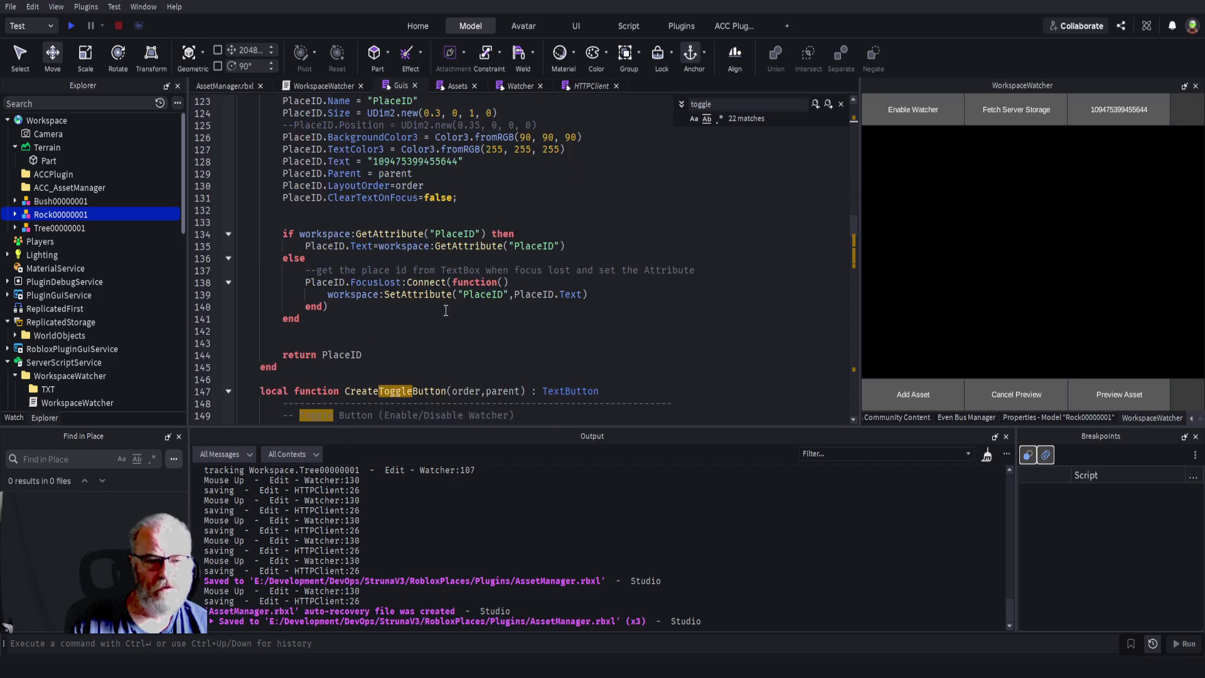
scroll(446, 307, "down", 5)
scroll(440, 257, "down", 3)
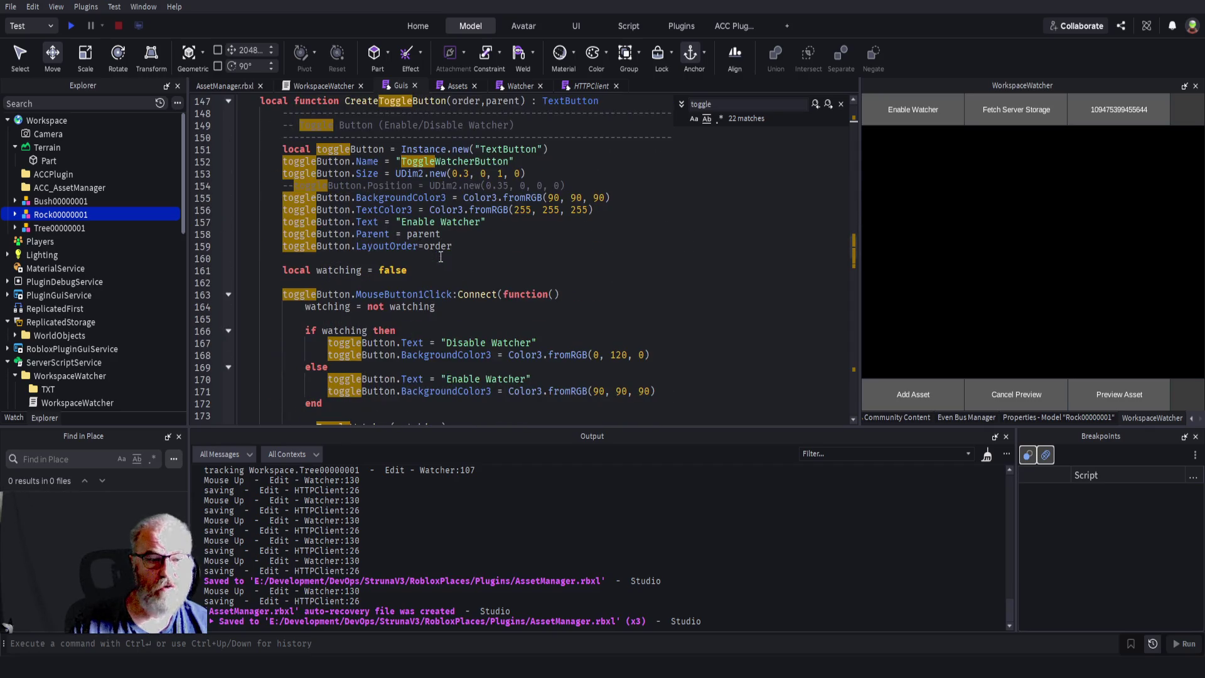
scroll(441, 251, "down", 3)
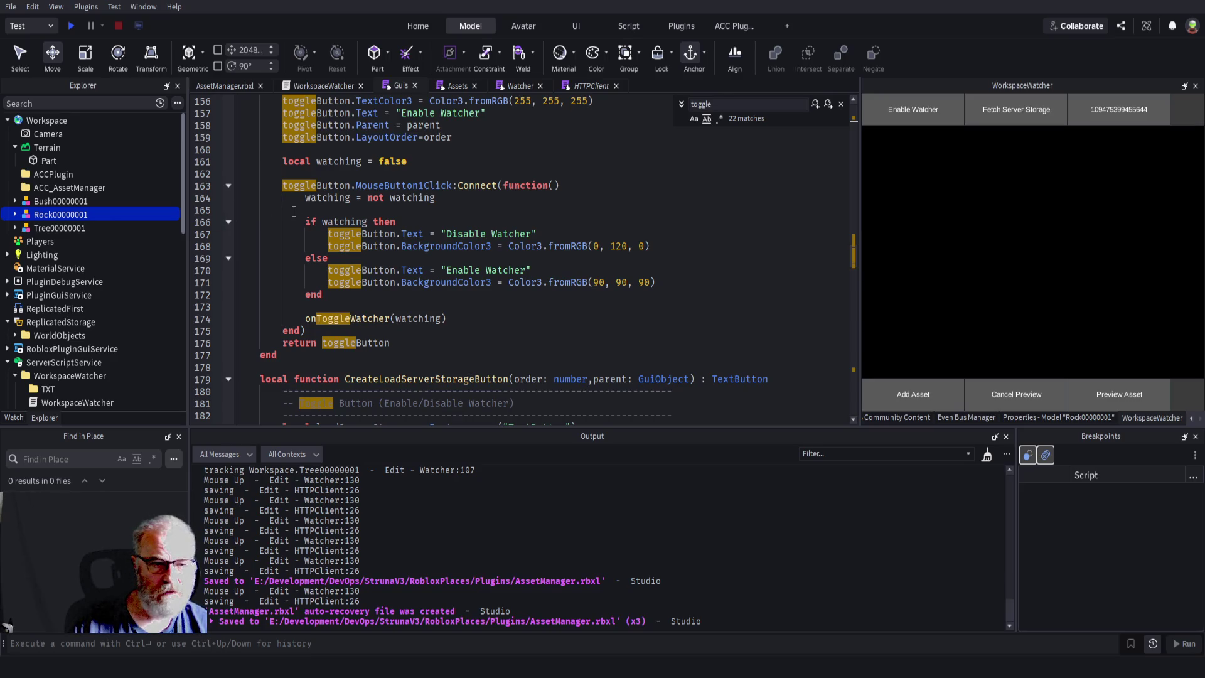
left_click_drag(305, 211, 444, 318)
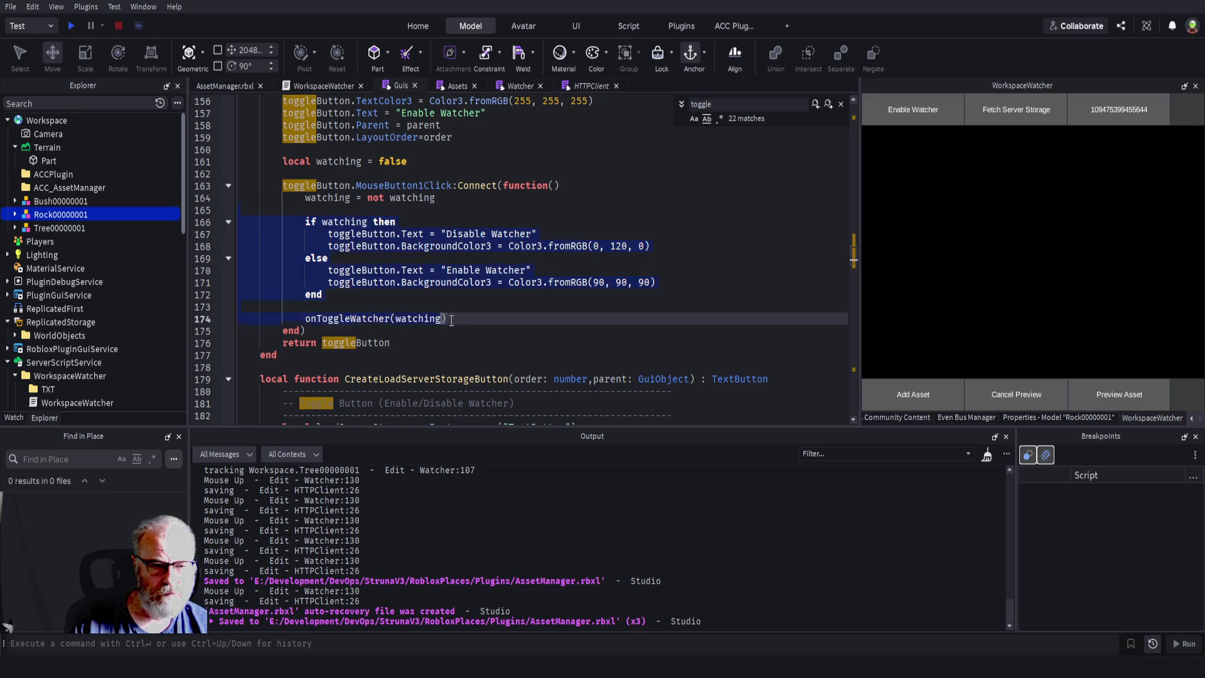
- Comment out the old toggle code, insert Assets.PickupTracked() on line 165, and save
key("ctrl+slash")
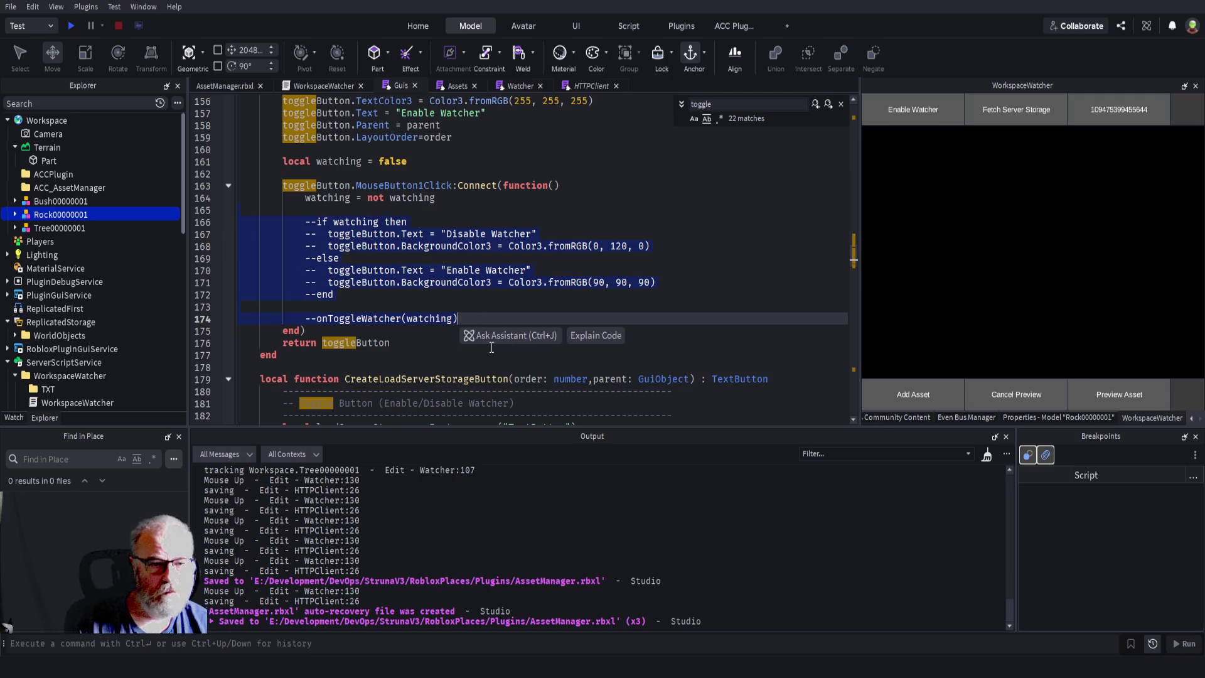
key("Up")
key("Up")
key("Up")
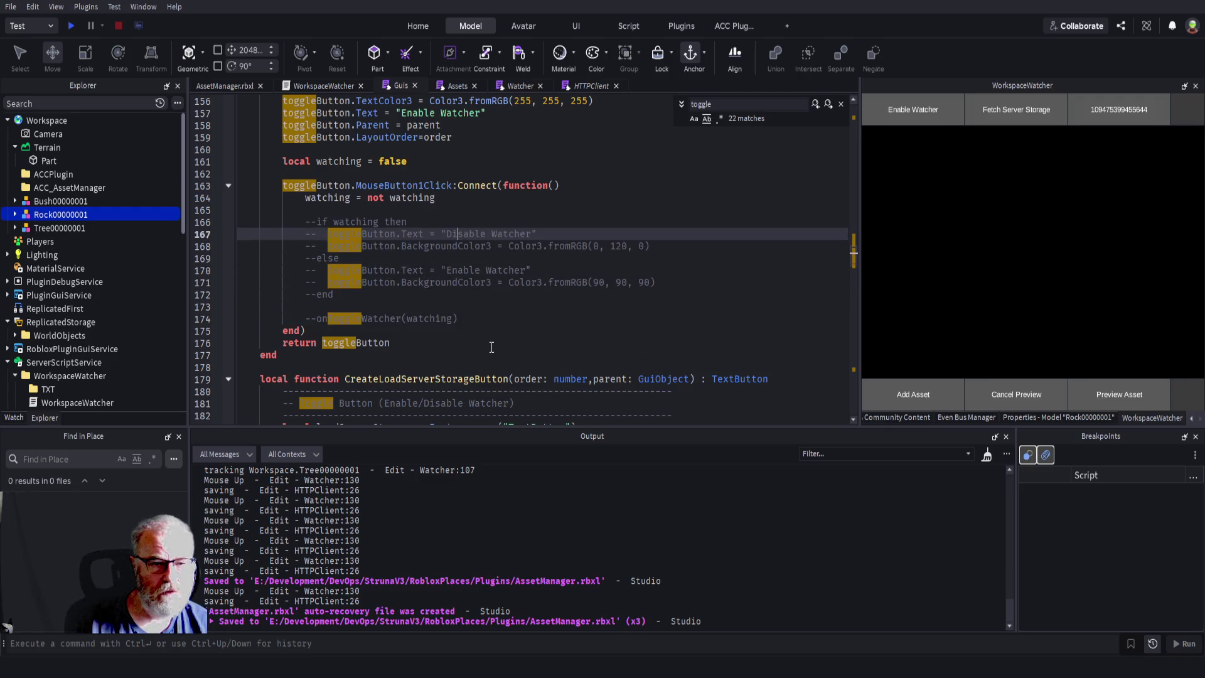
type("Assets.PickupTracked()")
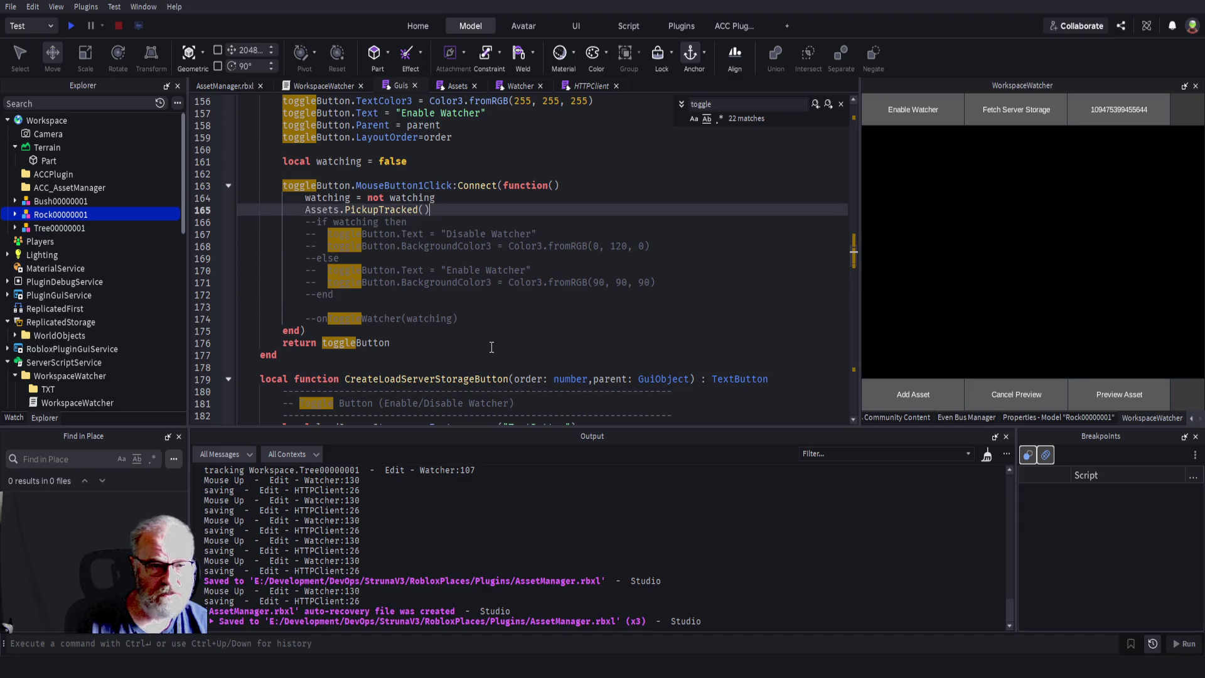
key("Down")
key("ctrl+s")
- Add an 'if watching then' block below the watching toggle line
double_click(411, 197)
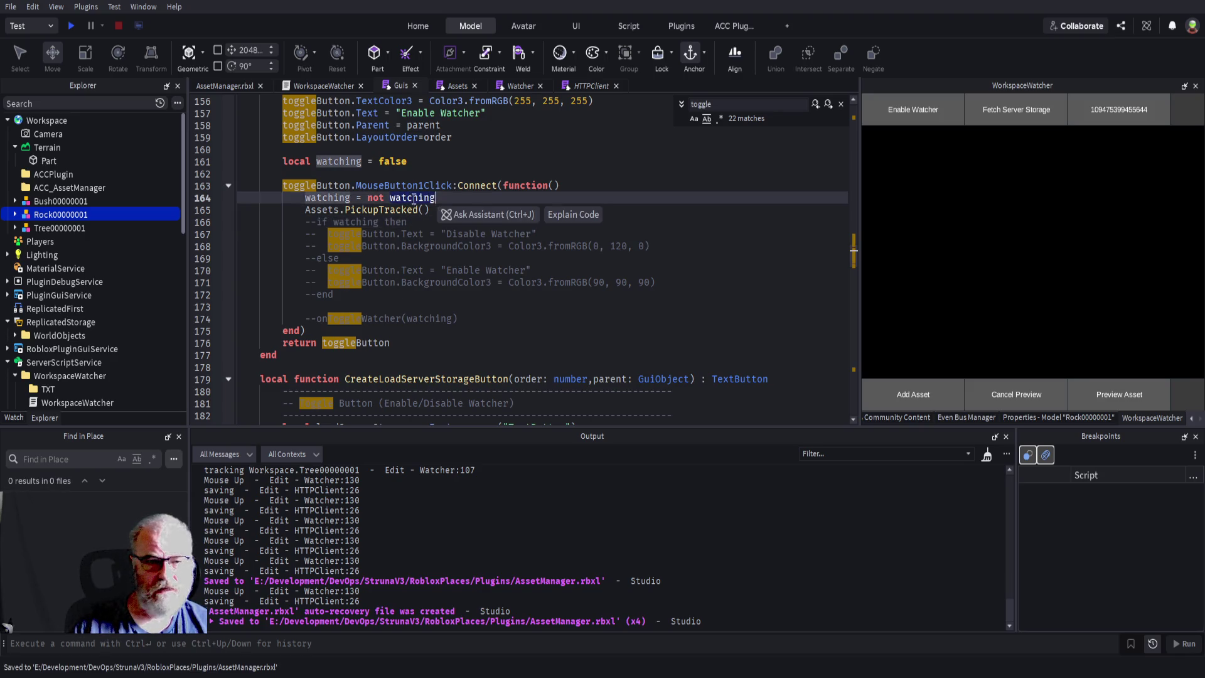
left_click(471, 187)
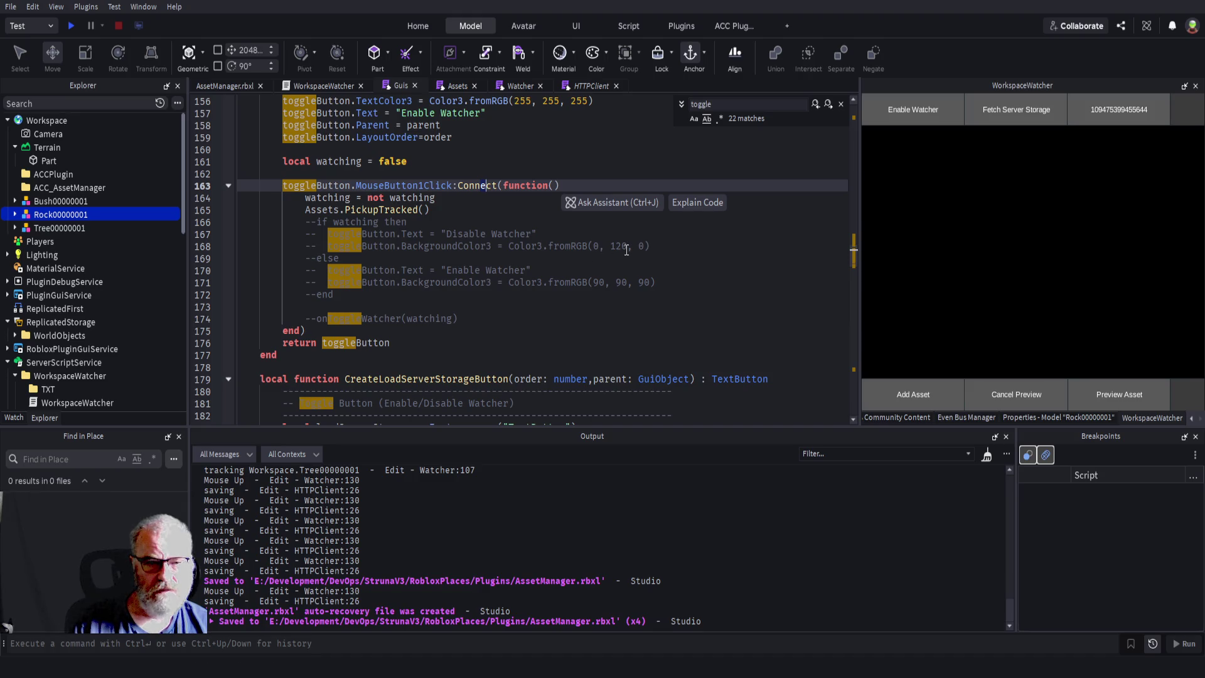
left_click(377, 211)
double_click(375, 211)
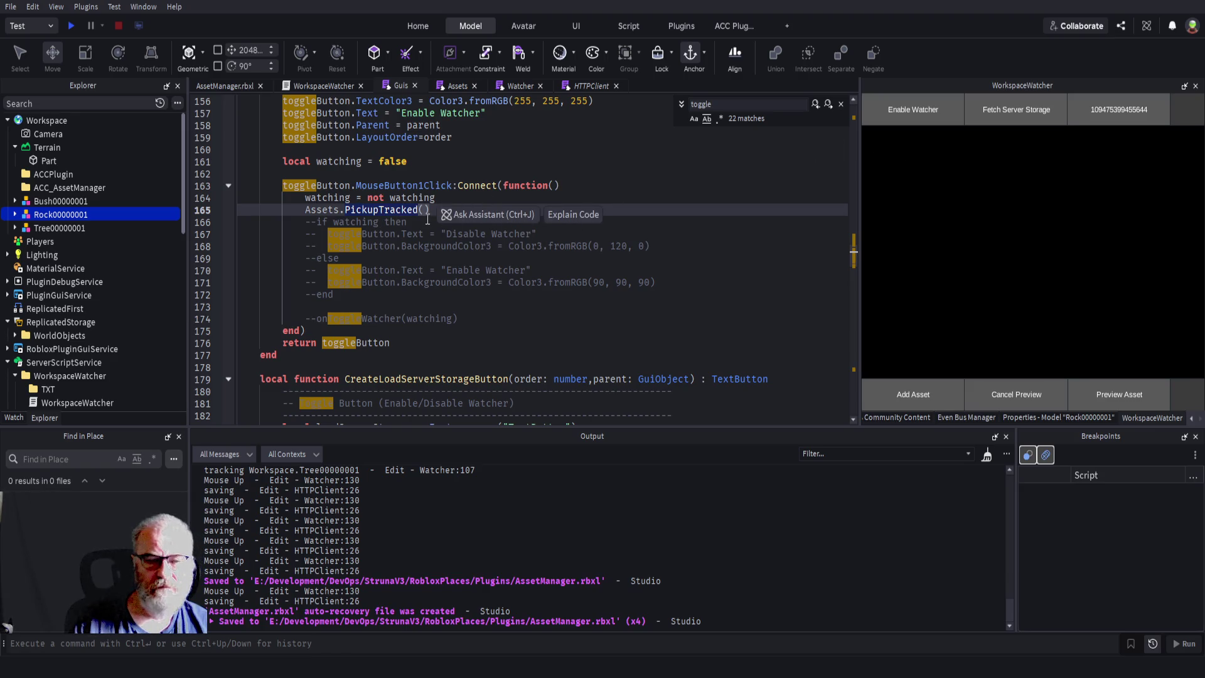
left_click(695, 199)
key("Return")
type("if")
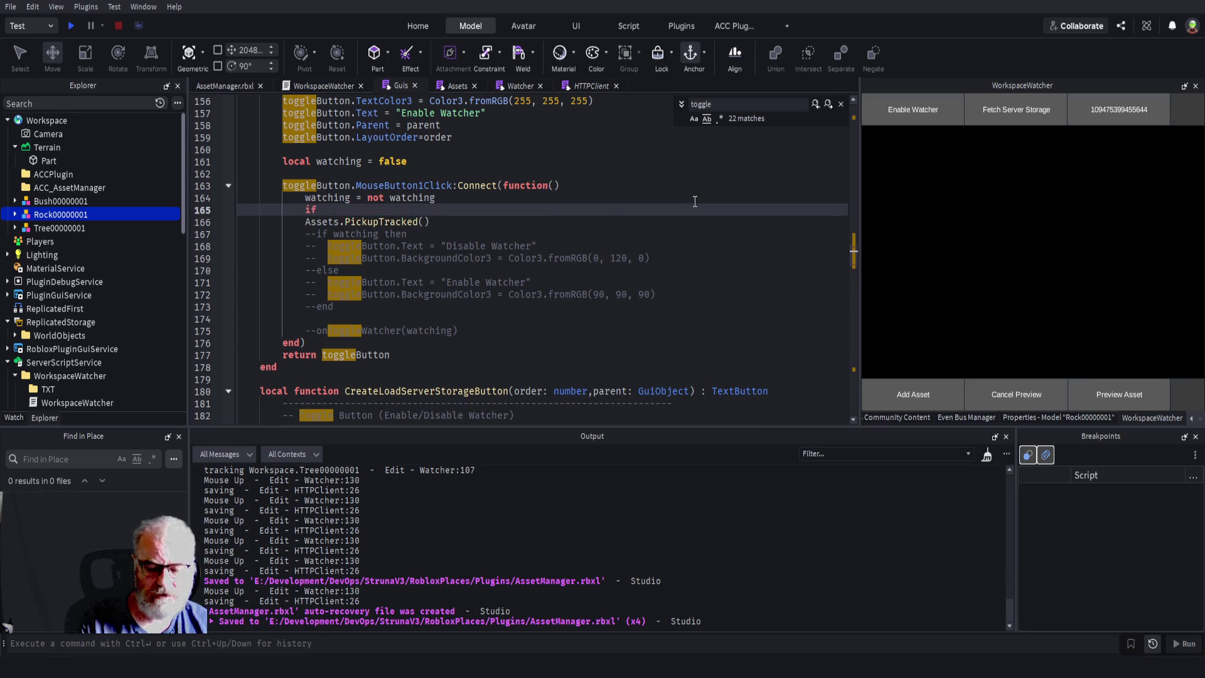
type(" wa")
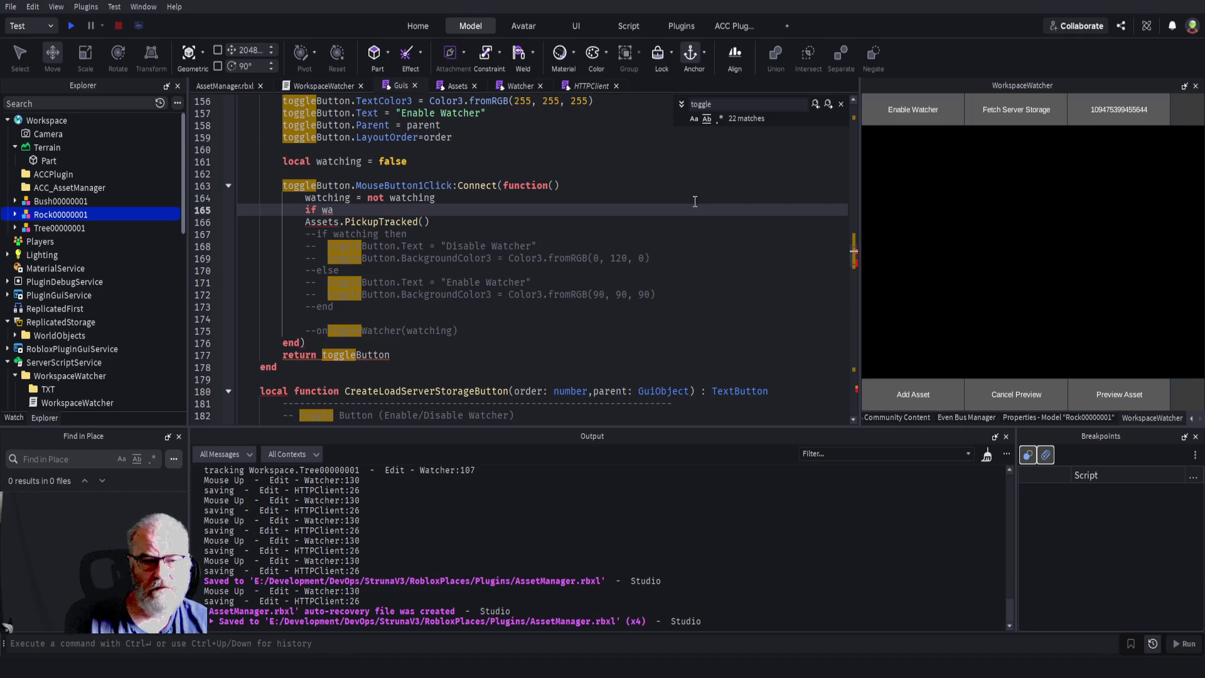
type("tching then")
key("Return")
- Move the Assets.PickupTracked() call inside the if watching block and save
key("Down")
key("Down")
key("End")
key("shift+Home")
key("ctrl+x")
key("Up")
key("Up")
key("ctrl+v")
key("Up")
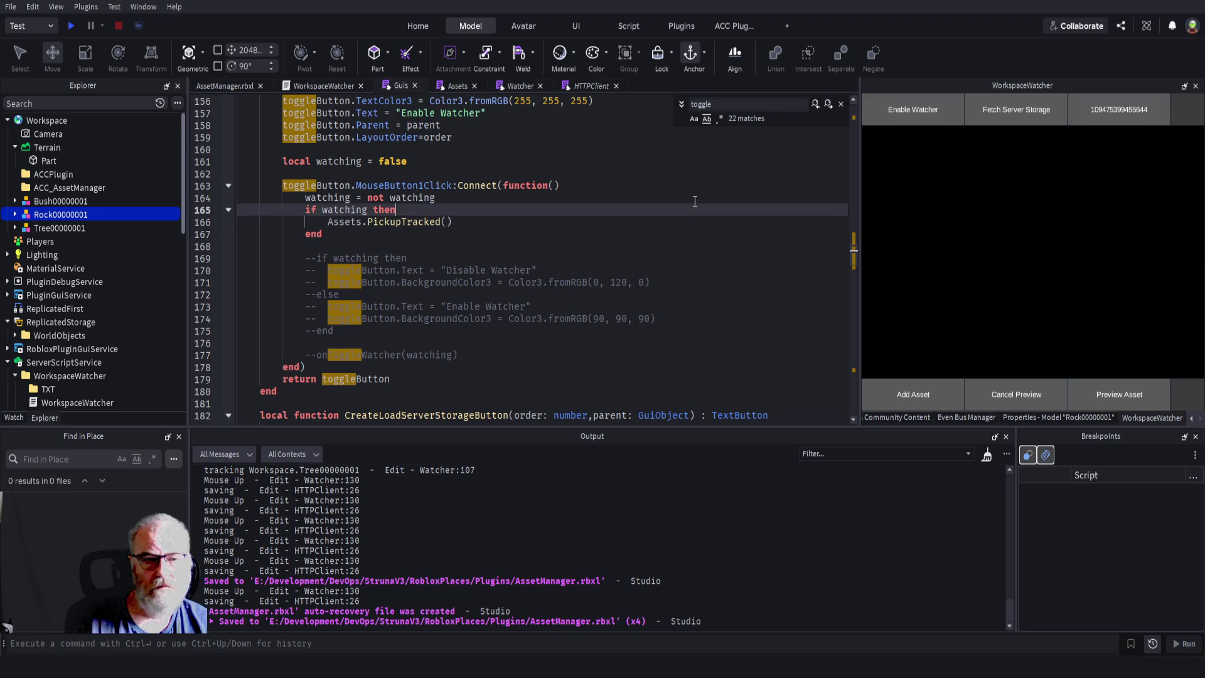
key("ctrl+s")
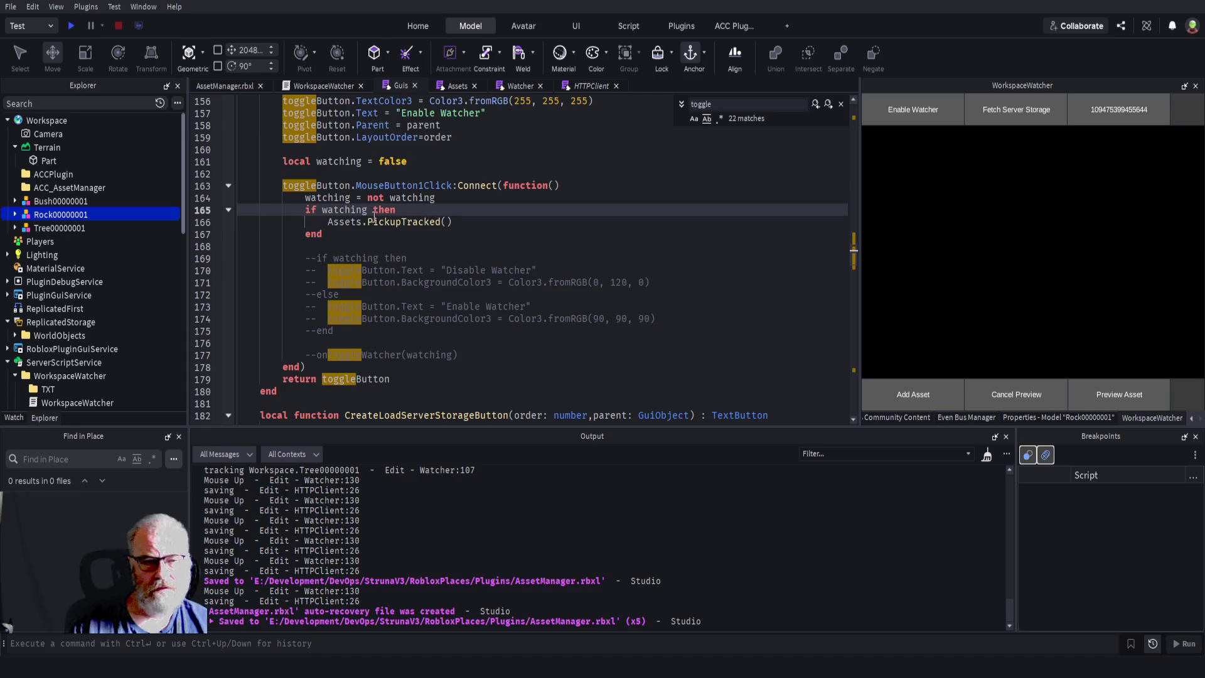
- Save again and jump to PickupTracked's definition with F12
left_click(499, 223)
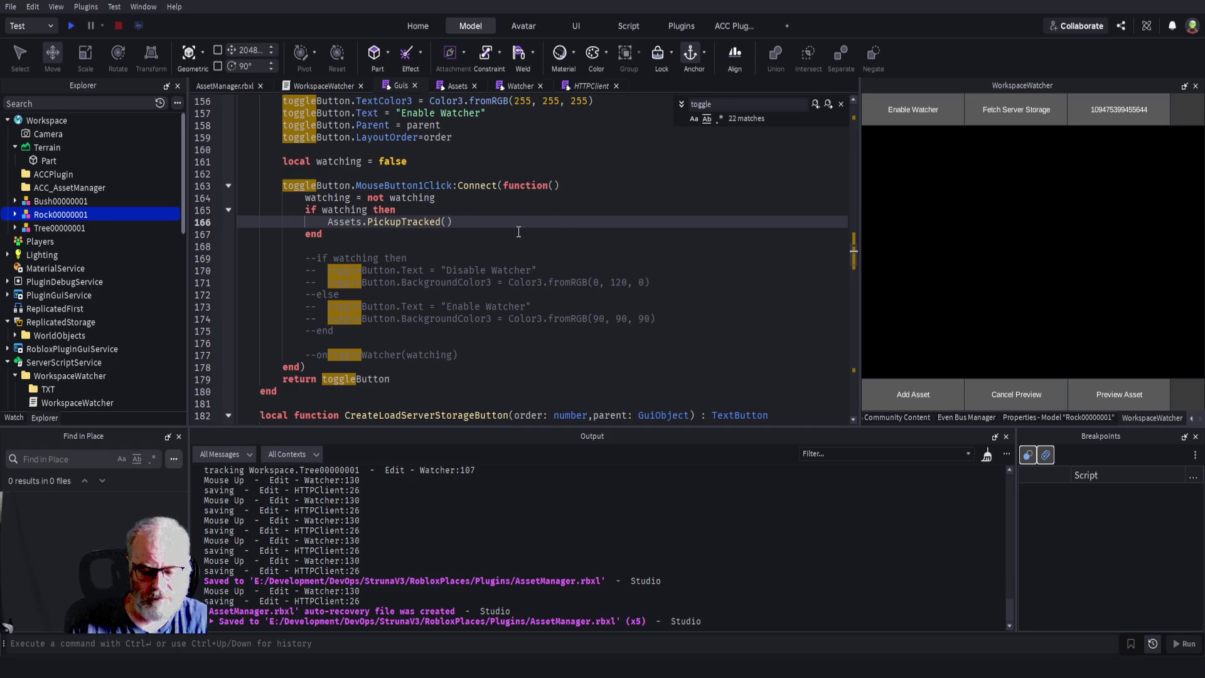
key("ctrl+s")
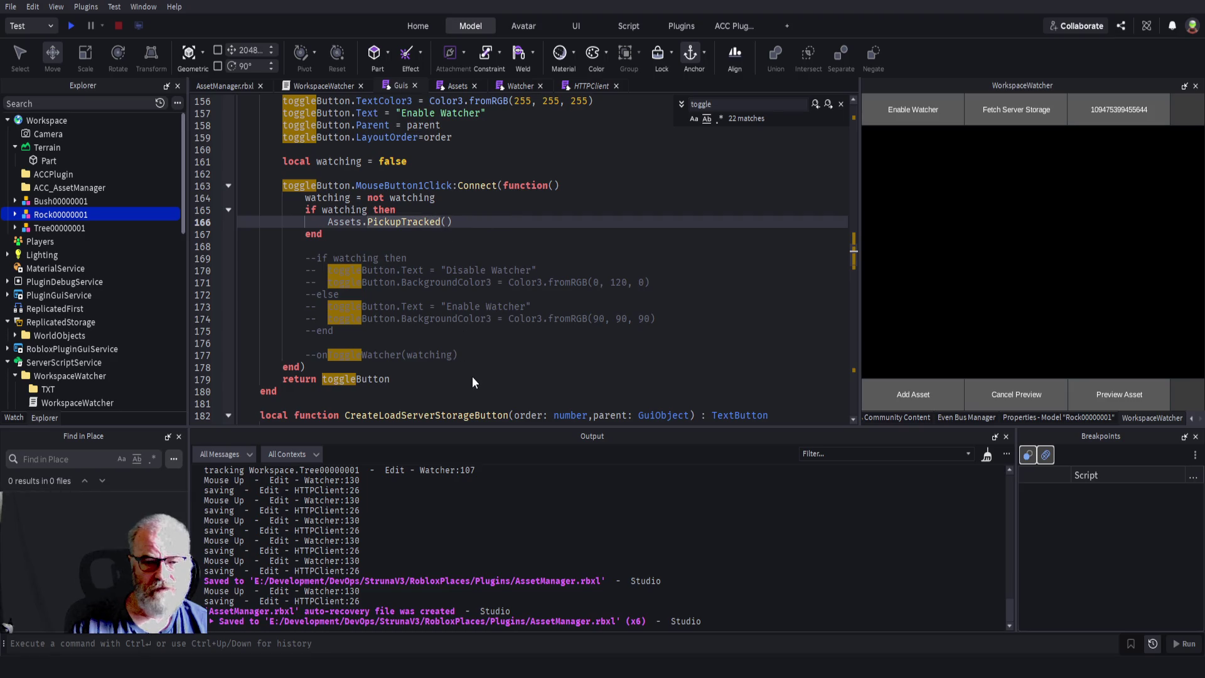
key("F12")
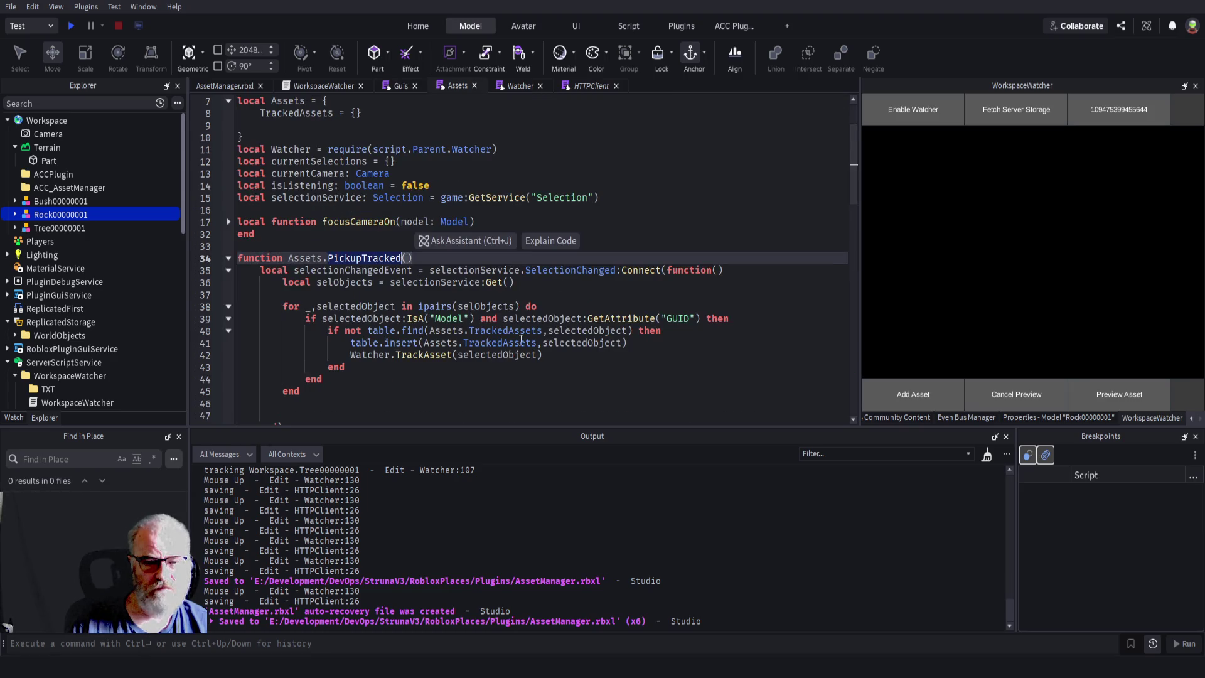
- Save the WorkspaceWatcher folder as a local plugin (WorkspaceWatcher.rbxmx) and clear the Output log
double_click(421, 356)
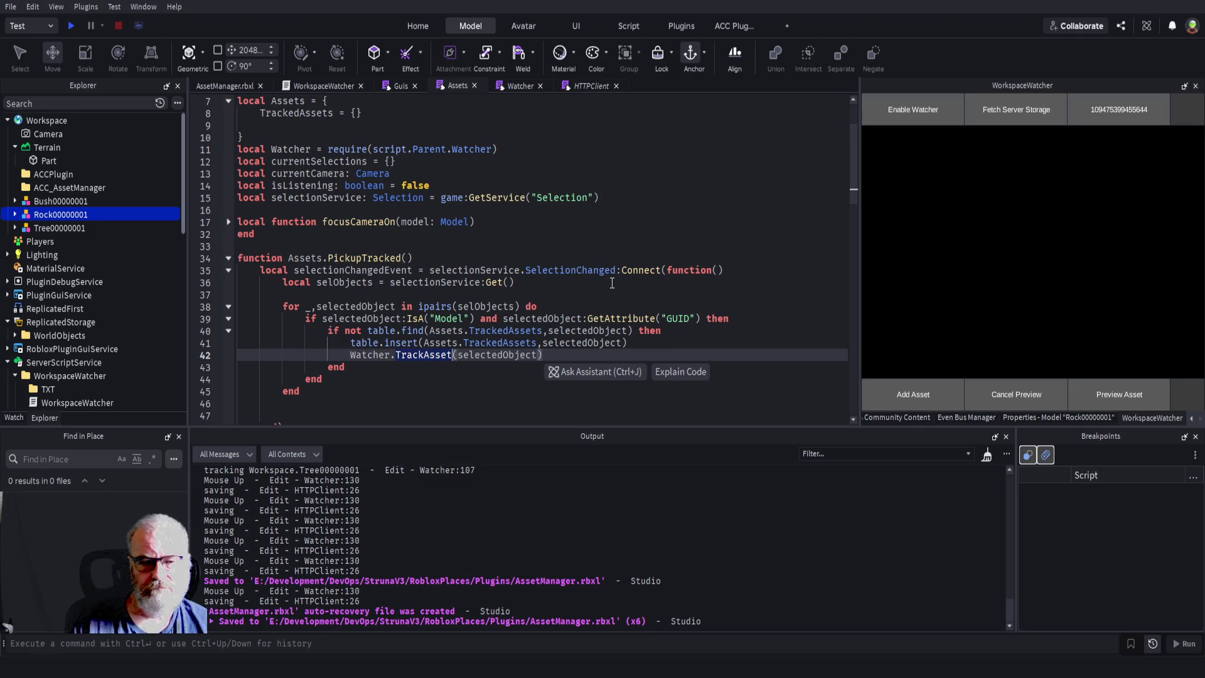
left_click(527, 259)
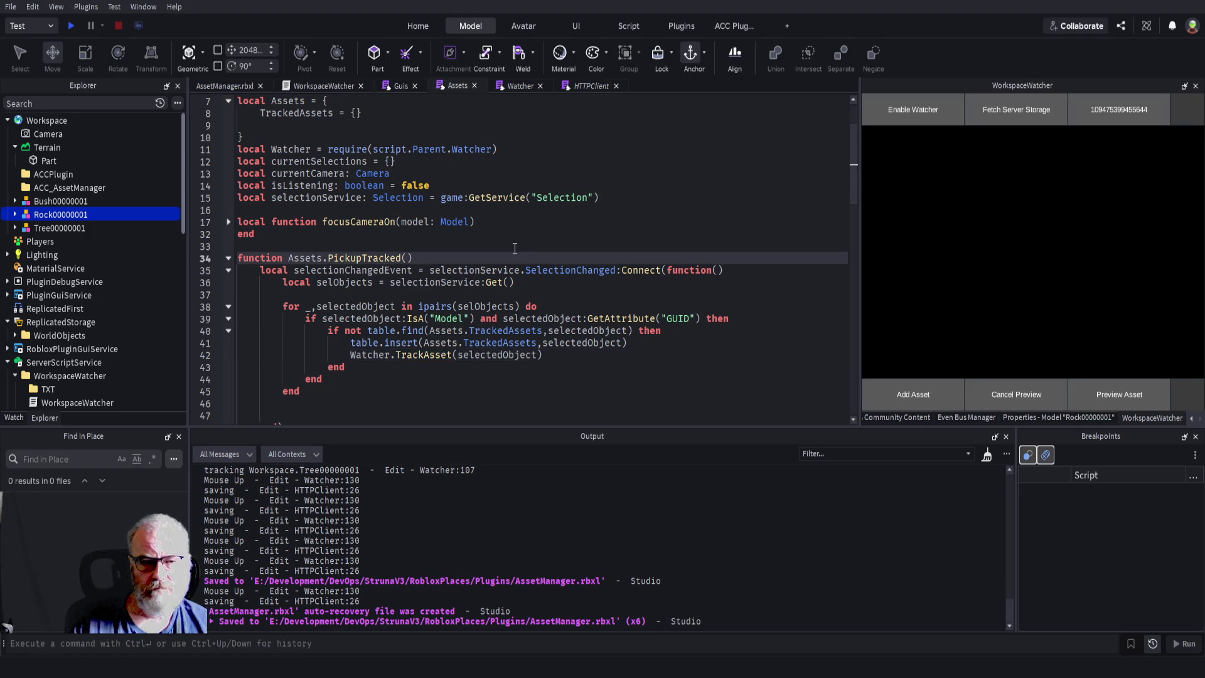
scroll(93, 292, "down", 2)
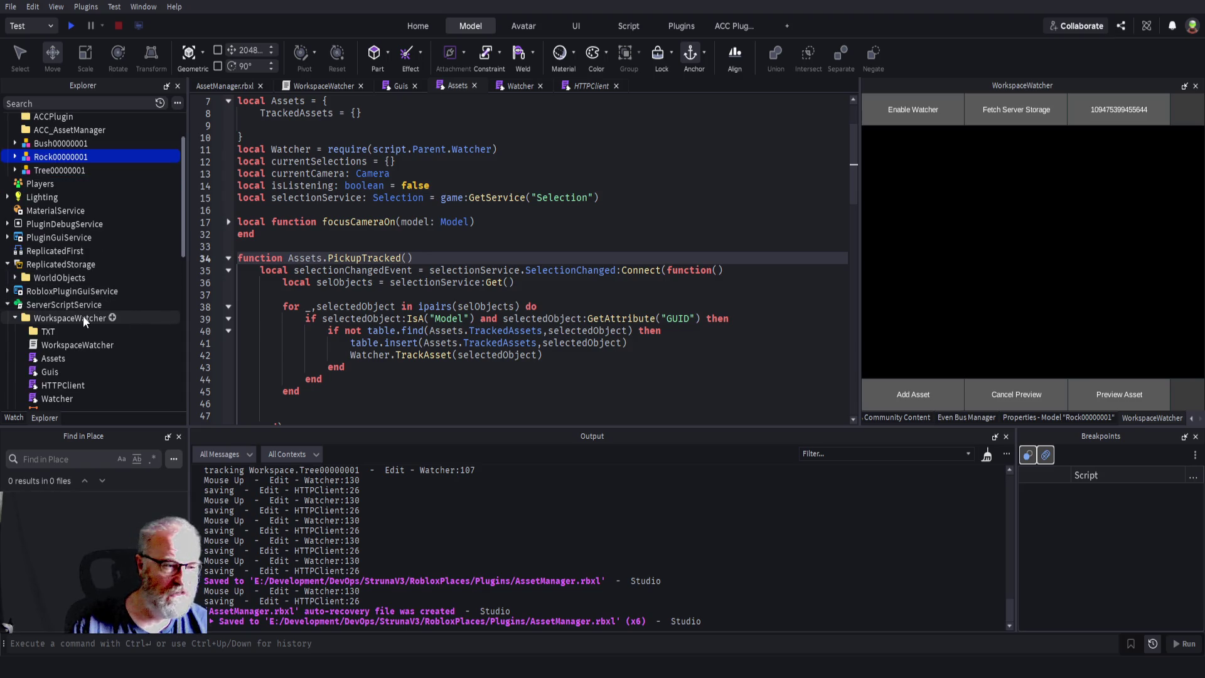
left_click(83, 317)
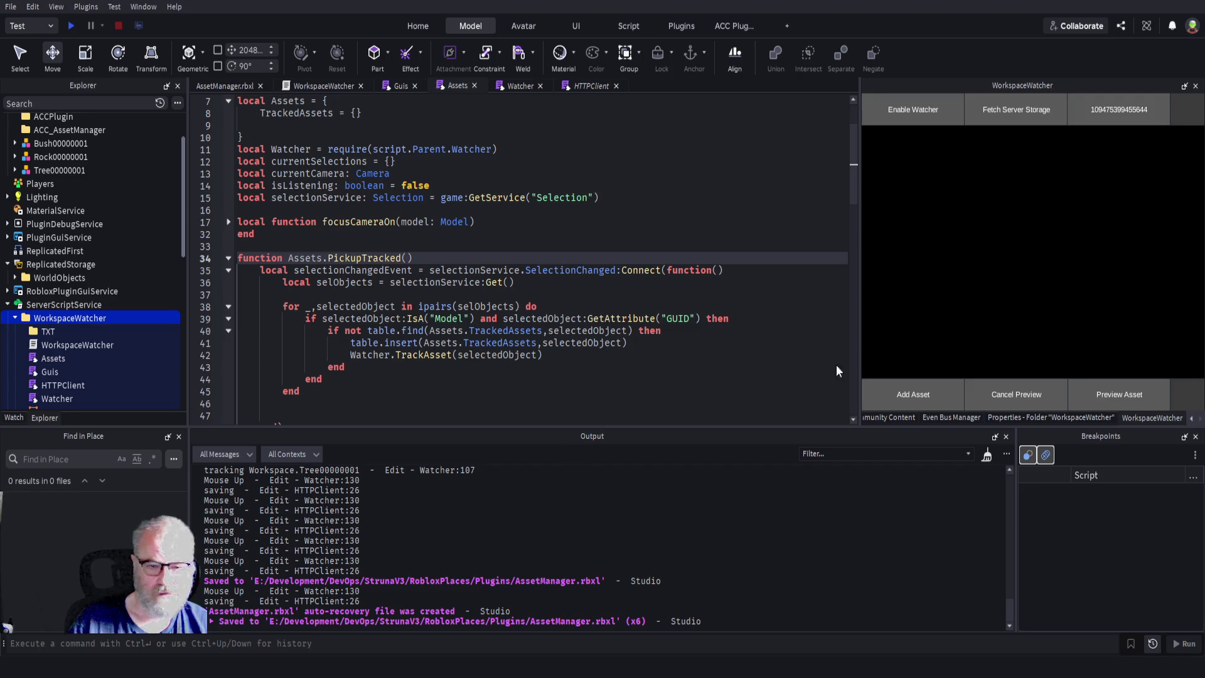
left_click(591, 86)
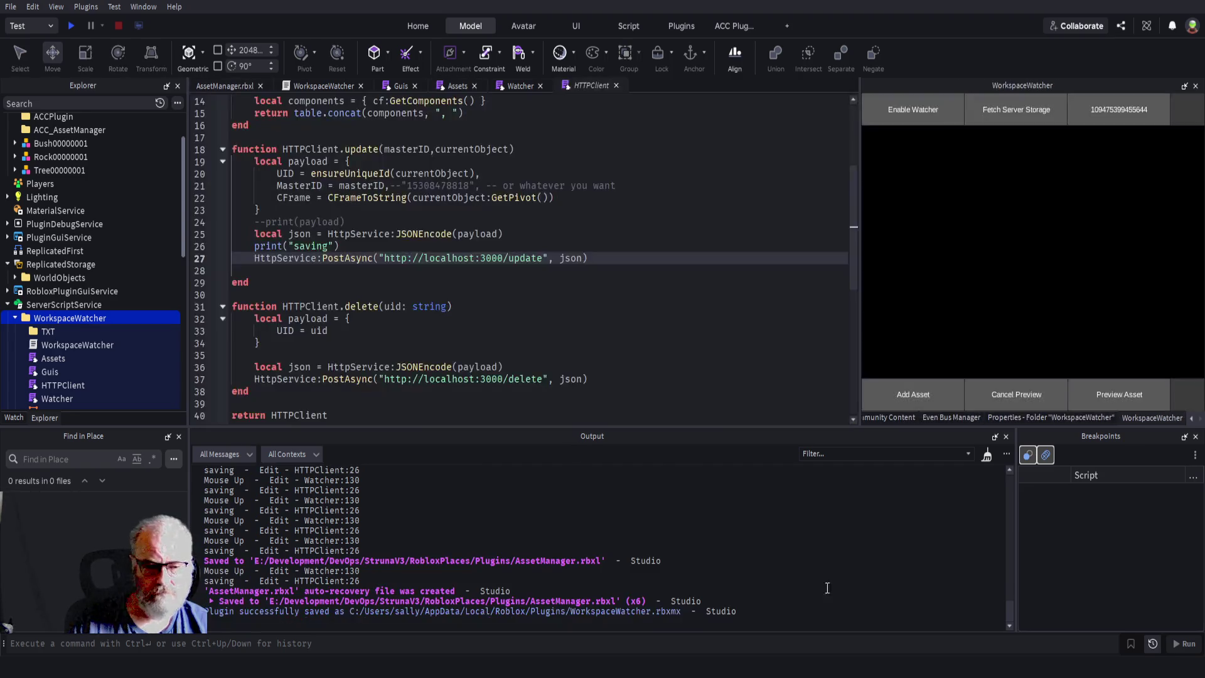
left_click(986, 454)
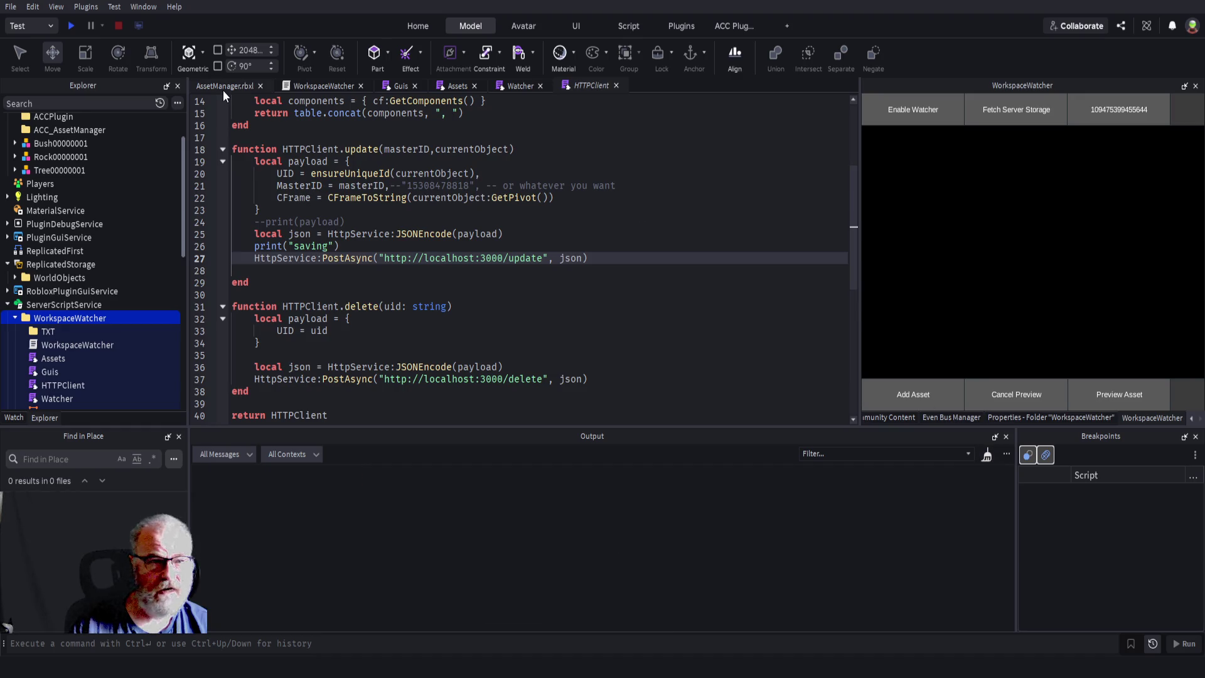
- Switch to the AssetManager.rbxl 3D view and select the rock, bush and tree models
left_click(224, 87)
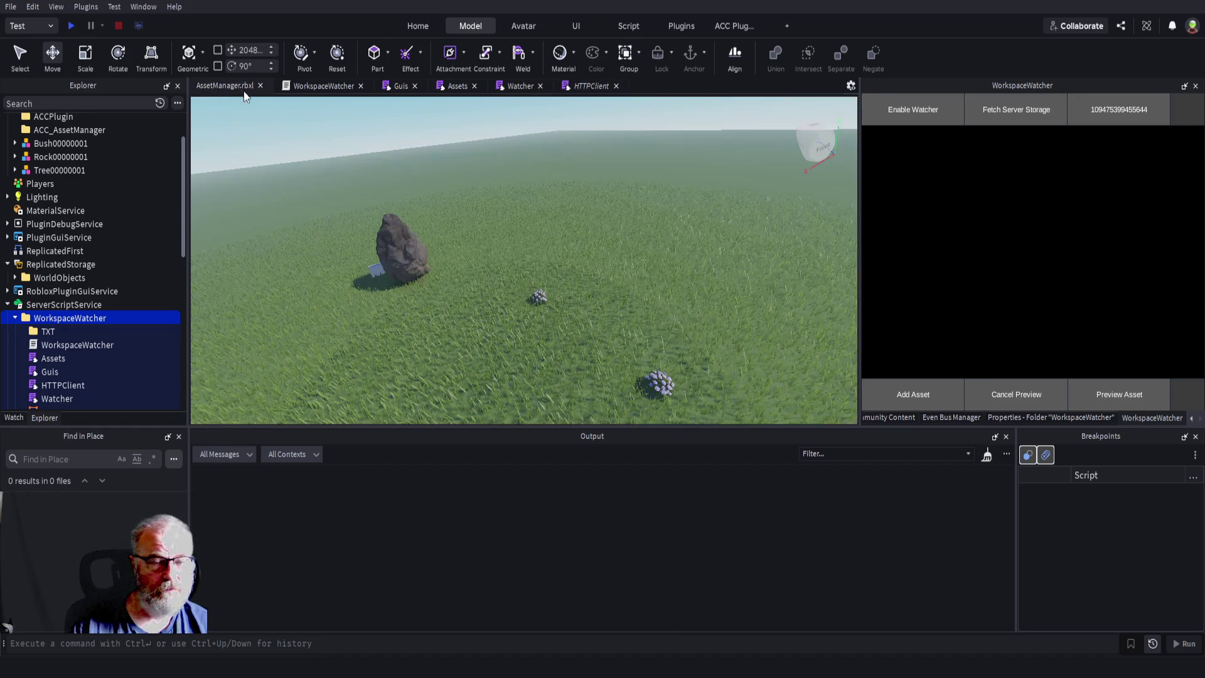
left_click(405, 248)
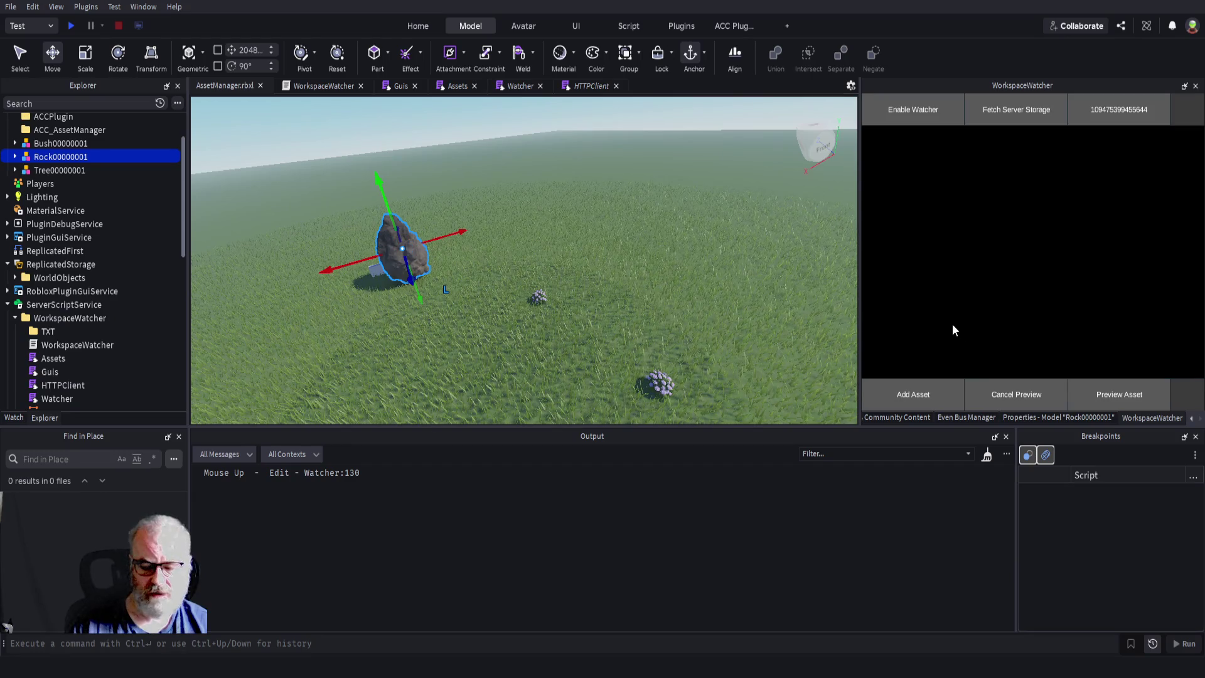
scroll(1012, 315, "down", 3)
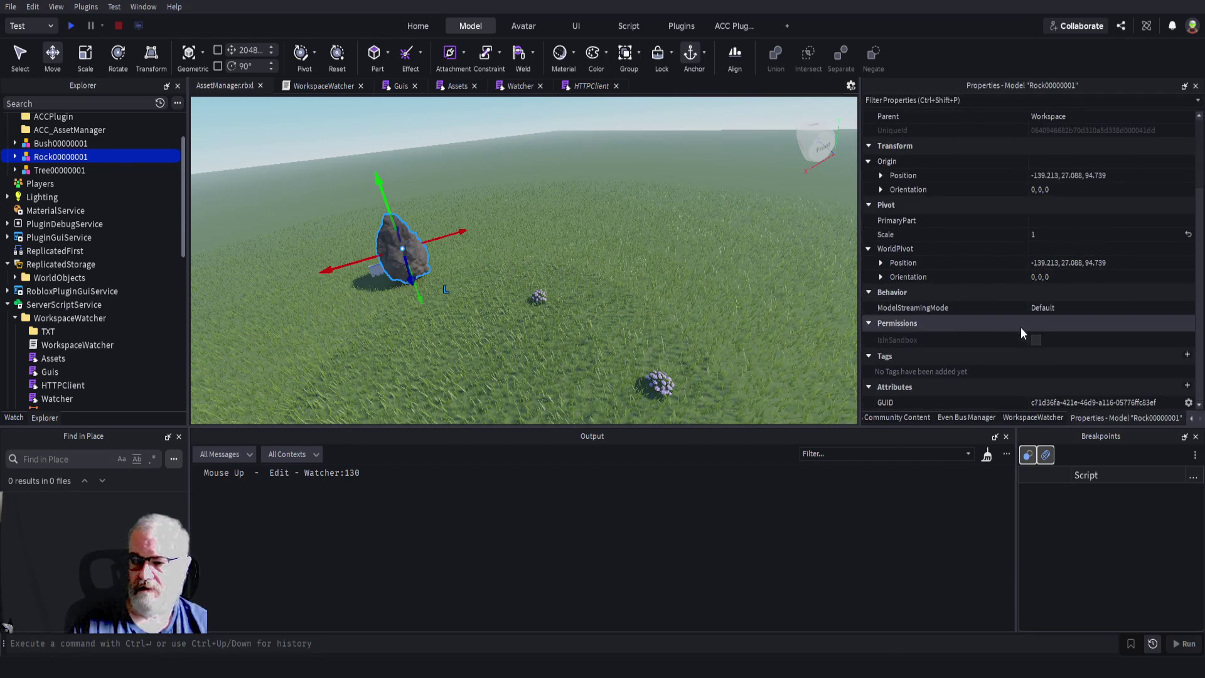
left_click(539, 297)
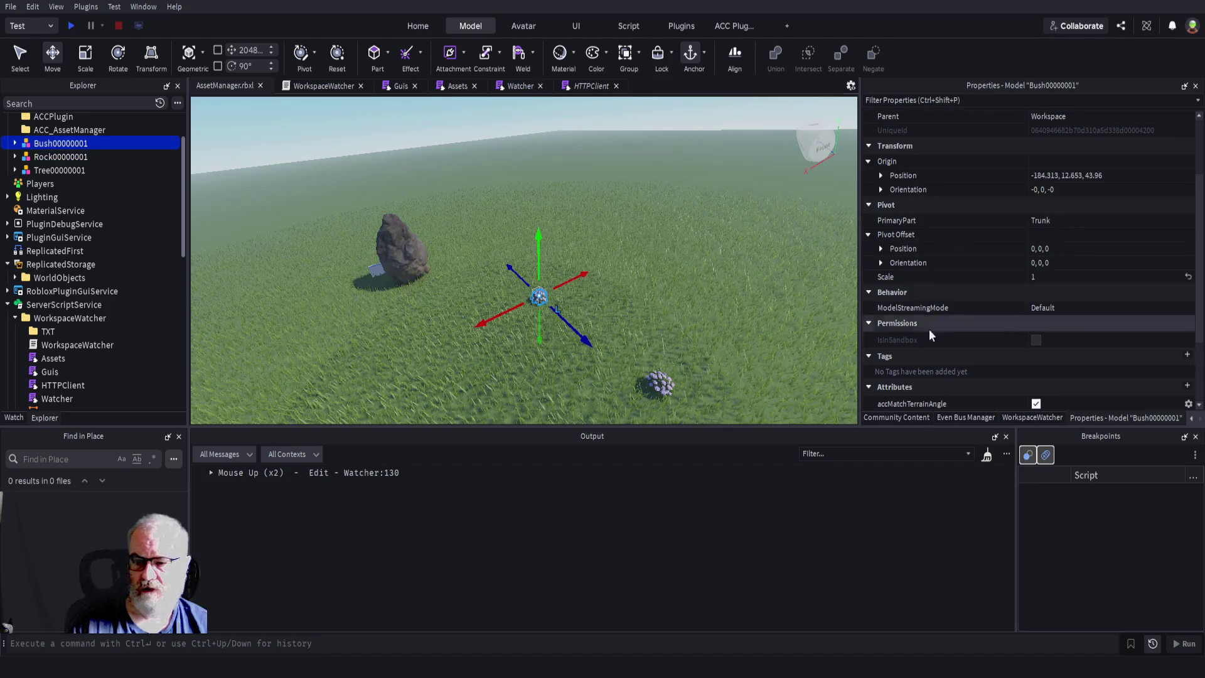
scroll(941, 320, "down", 3)
left_click(670, 381)
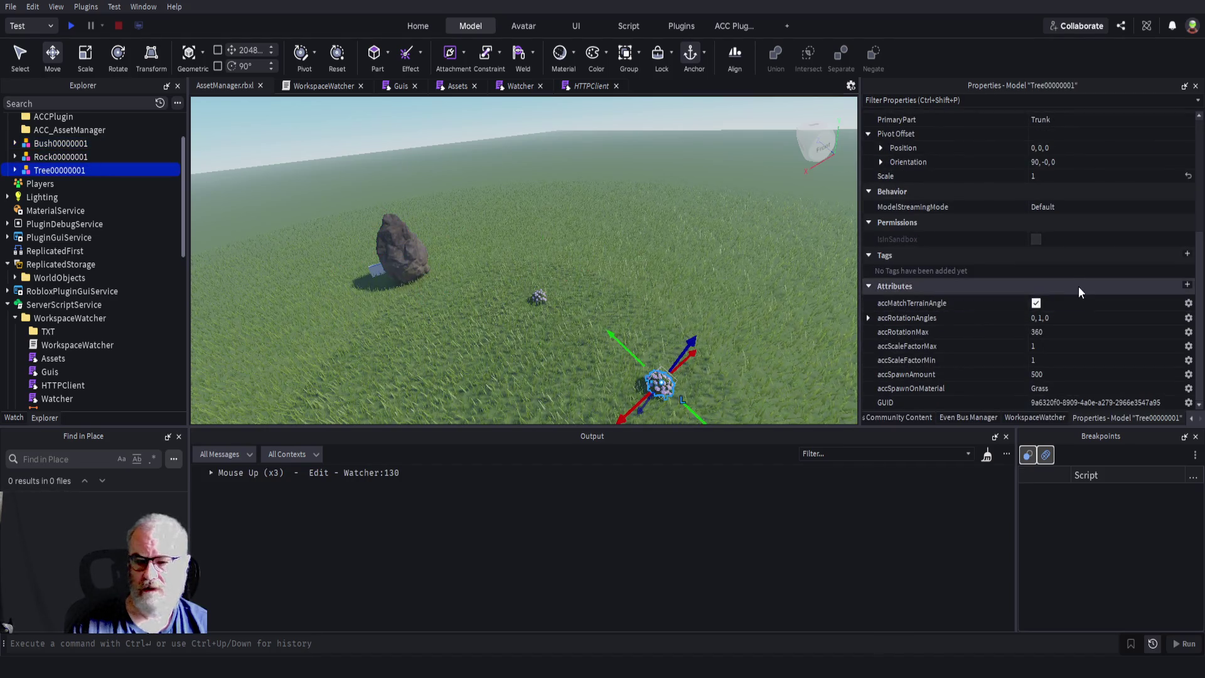
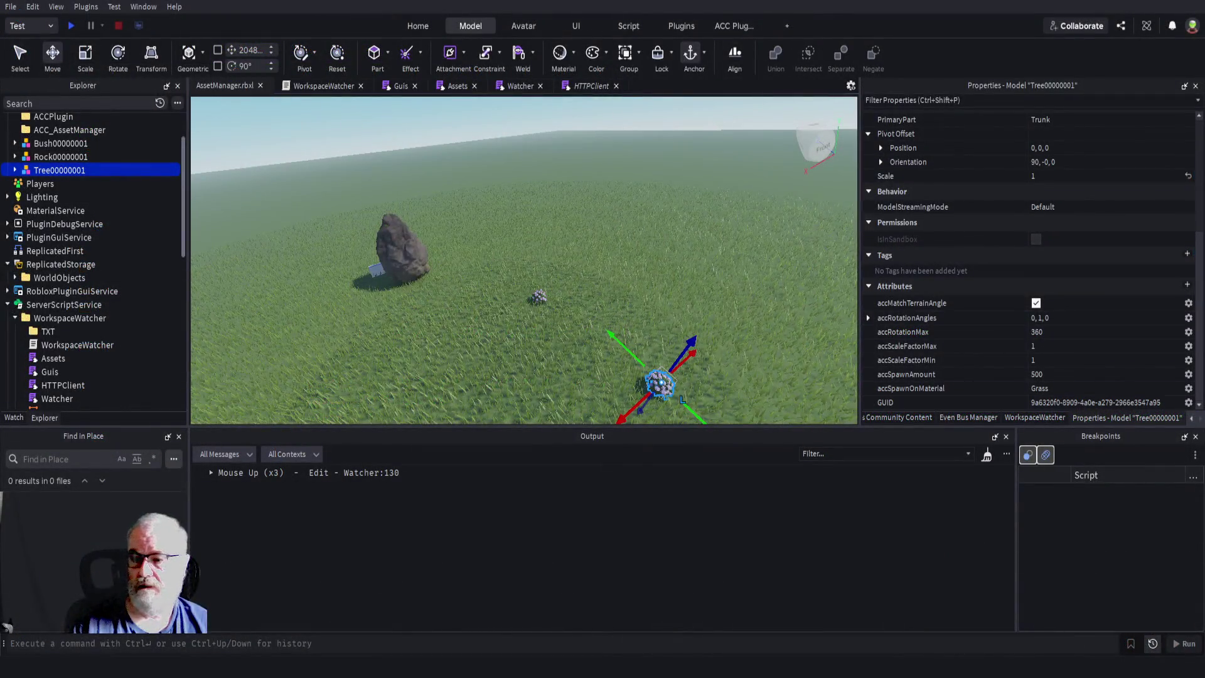
- Show the WorkspaceWatcher panel, drag the tree toward the rock, and expand the five Mouse Up entries
left_click(1035, 417)
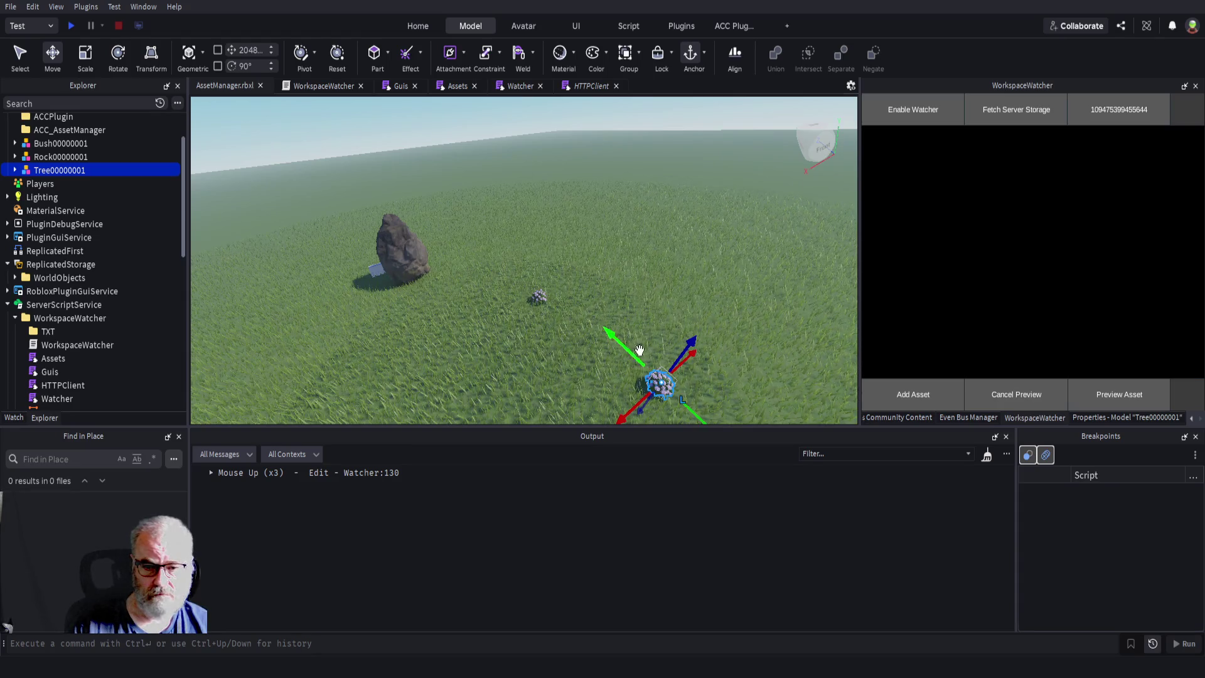
mouse_move(635, 355)
left_mouse_down()
mouse_move(610, 305)
mouse_move(698, 281)
left_mouse_up()
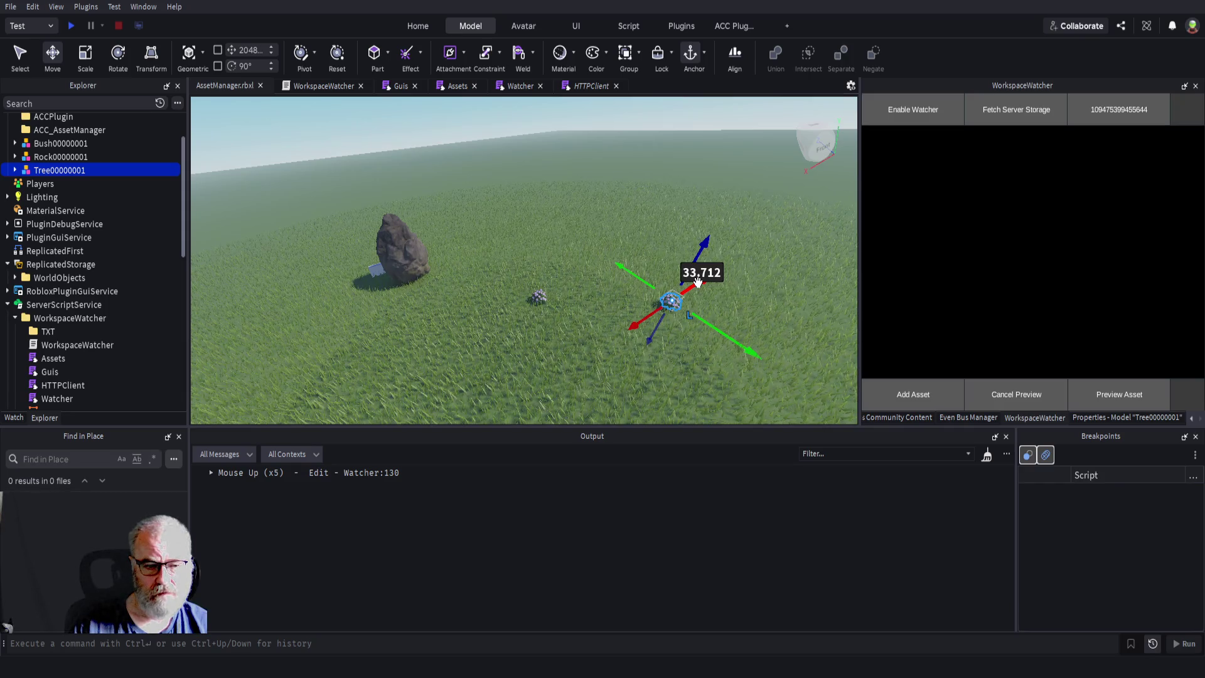
left_click(211, 475)
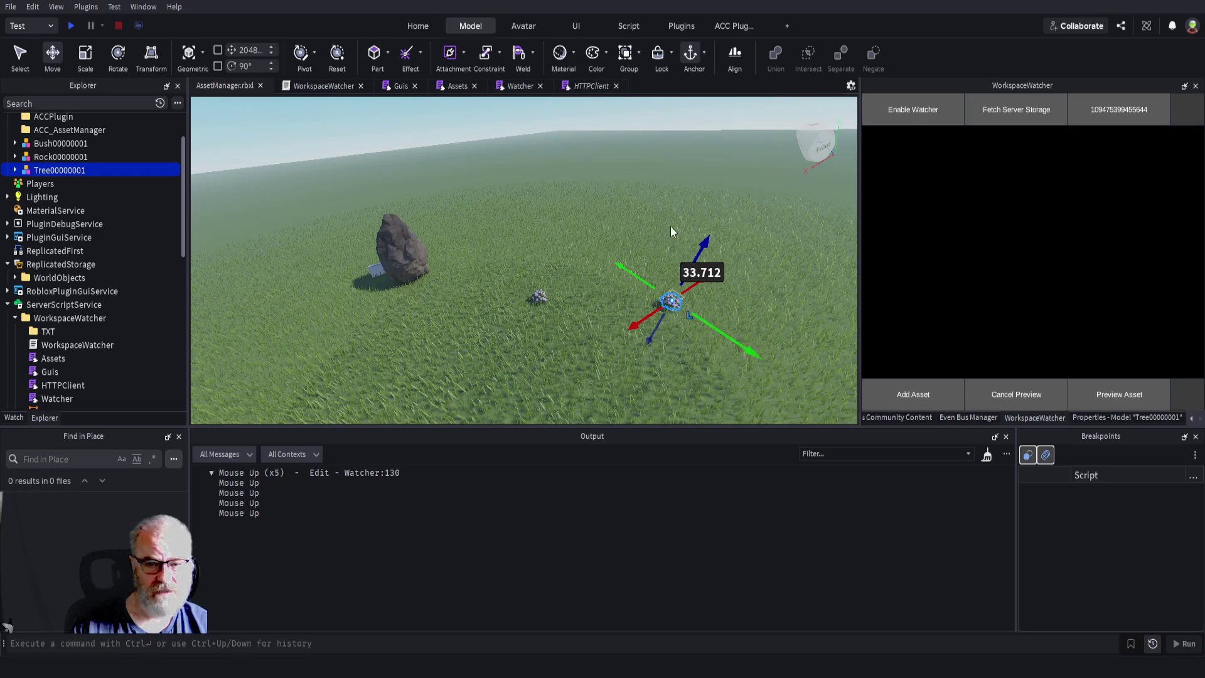
- In the Watcher script's MouseReleased, add print(currentModel) below the line 131 Mouse Up print
left_click(518, 87)
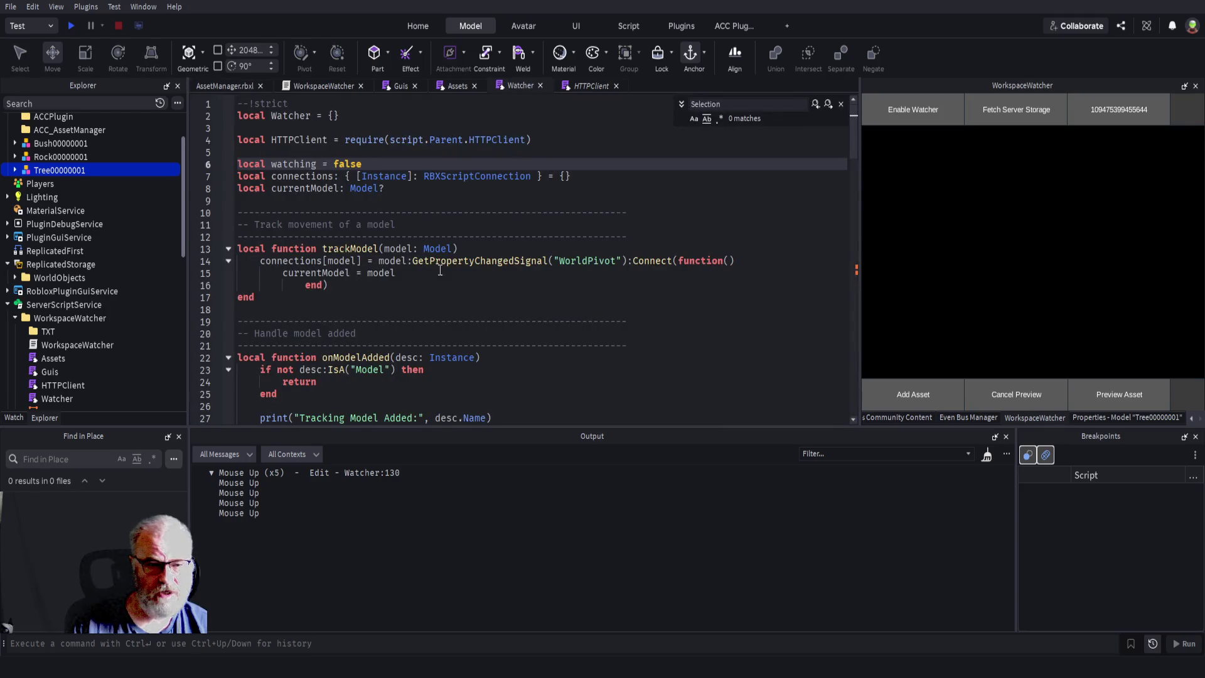
scroll(440, 270, "down", 9)
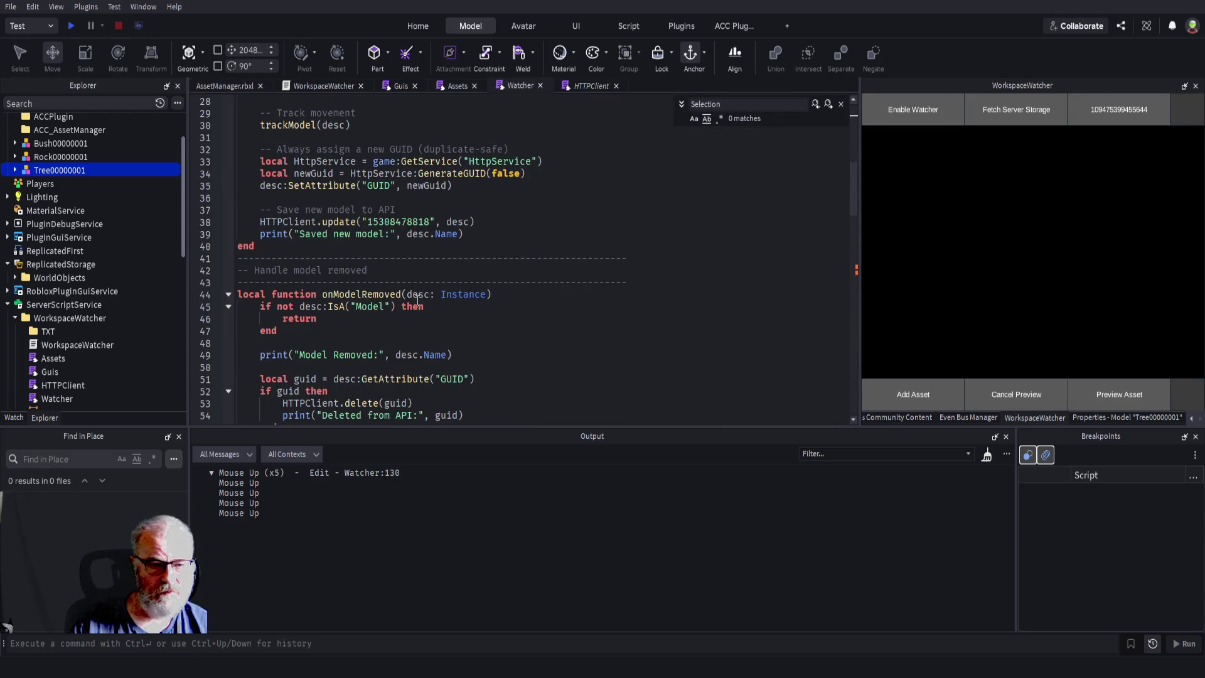
scroll(417, 301, "down", 18)
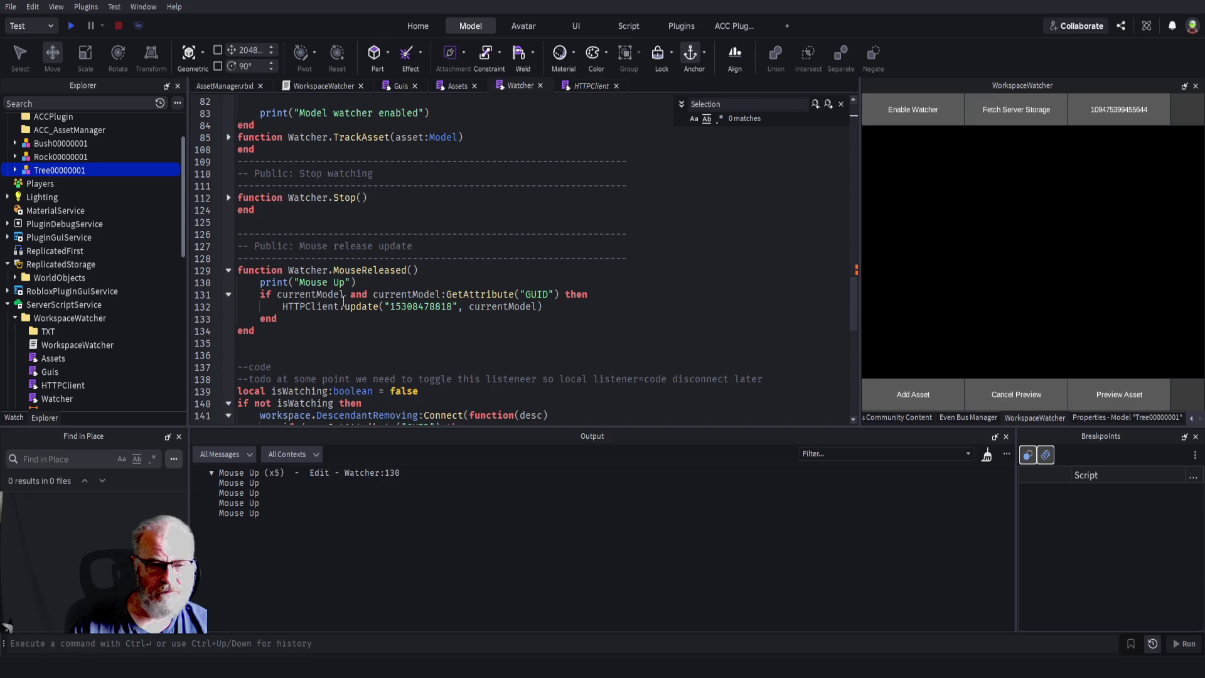
left_click(426, 284)
key("Return")
type("print(cu")
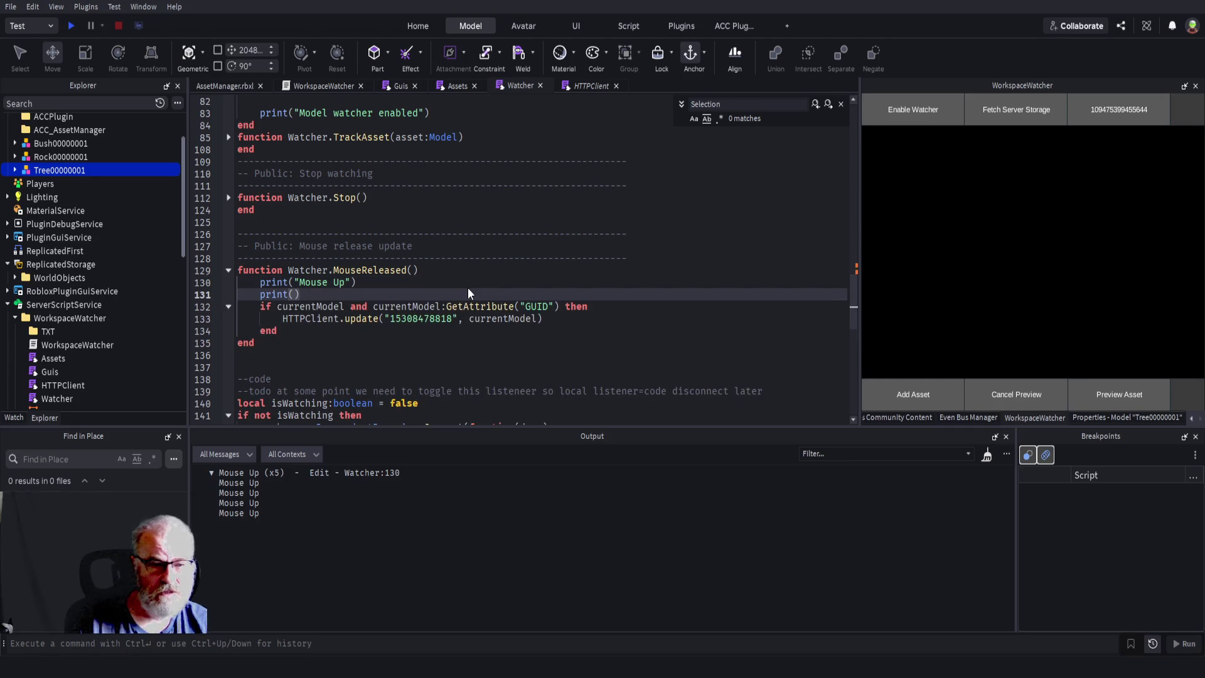
type("rrentModel")
- Finish the print line, save the place, and re-save the WorkspaceWatcher plugin to reload it
key("ctrl+s")
key("ctrl+s")
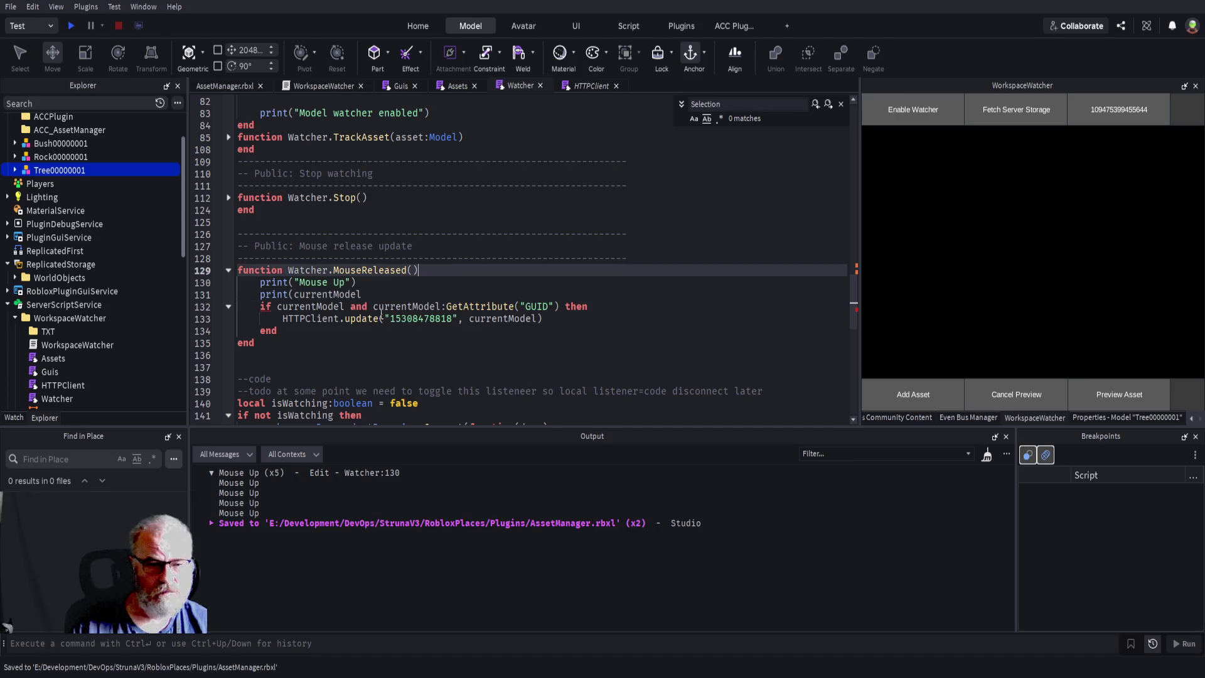
type(")")
key("ctrl+s")
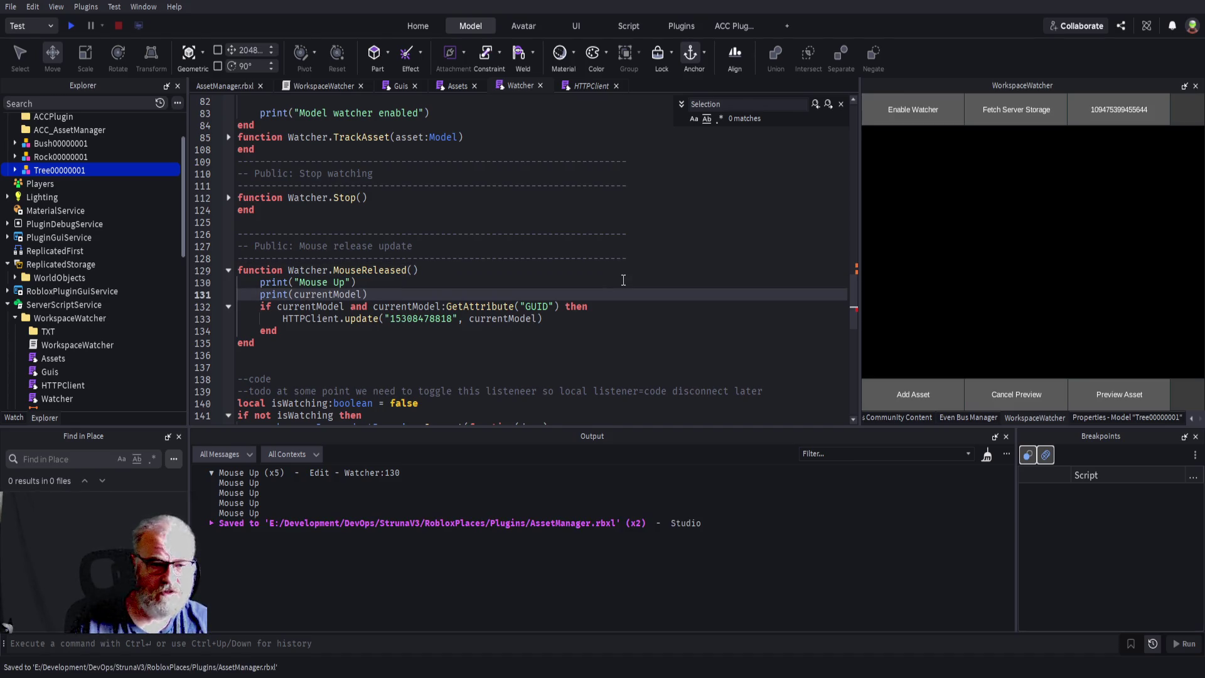
left_click(89, 317)
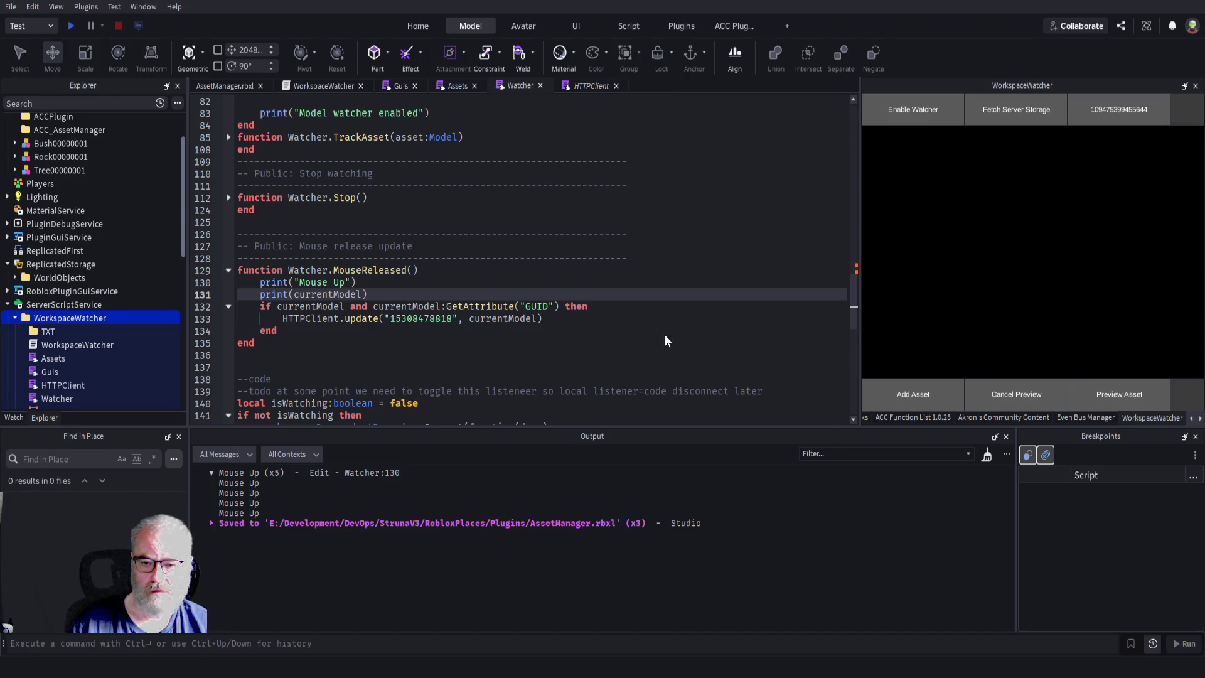
key("ctrl+Tab")
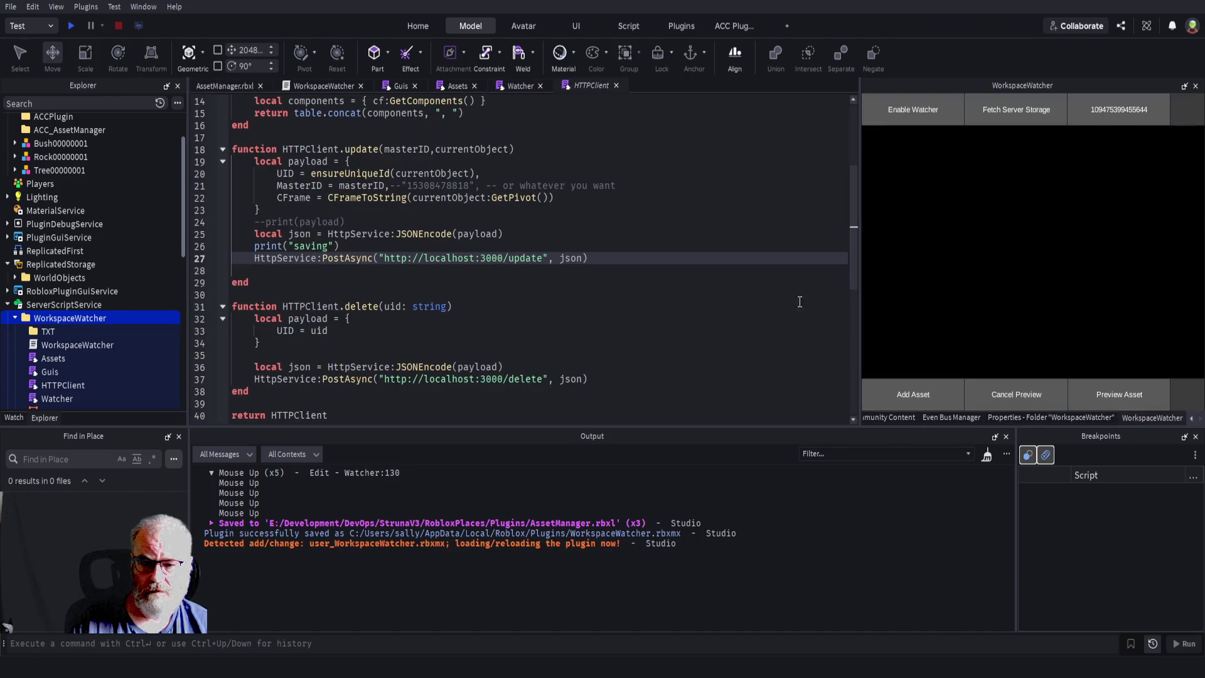
- Back in the 3D scene, select Tree00000001 and drag it again to test the watcher
left_click(242, 86)
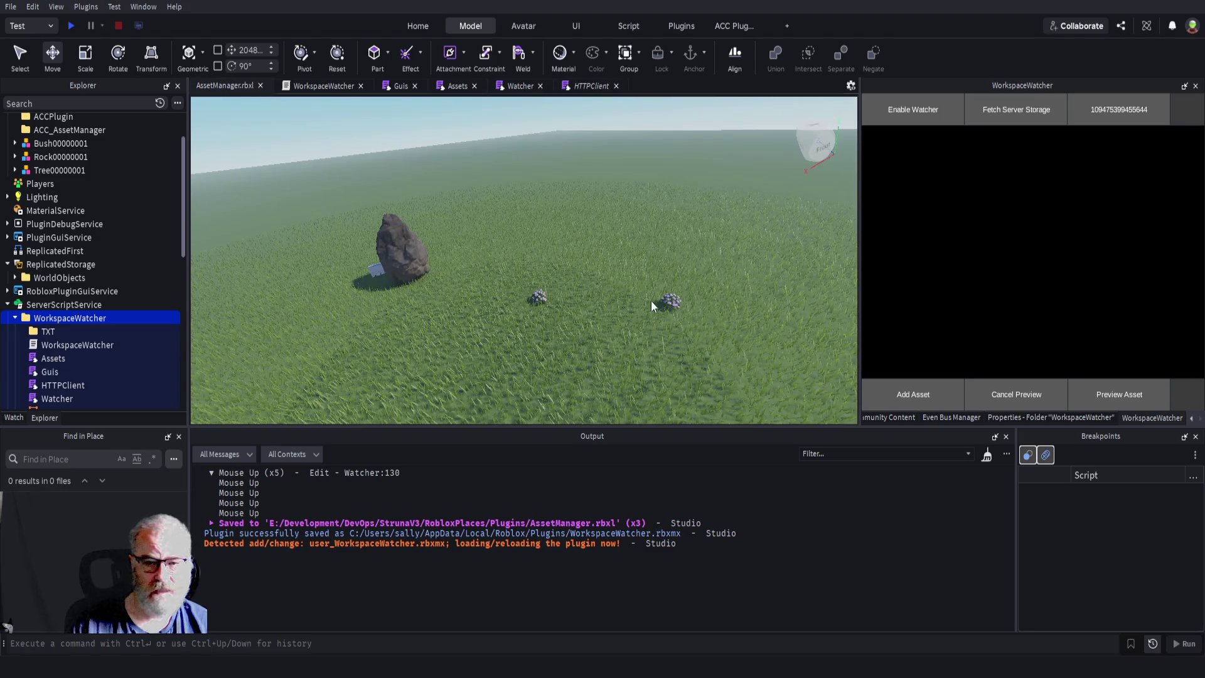
left_click(671, 301)
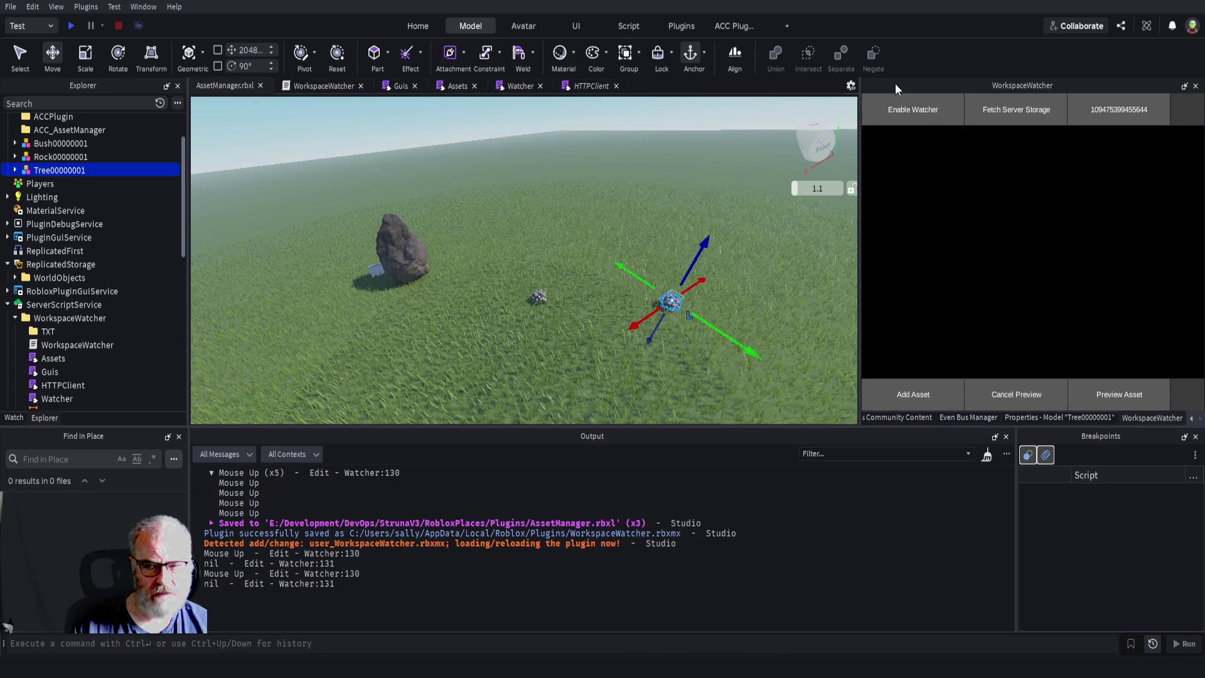
left_click_drag(742, 346, 707, 321)
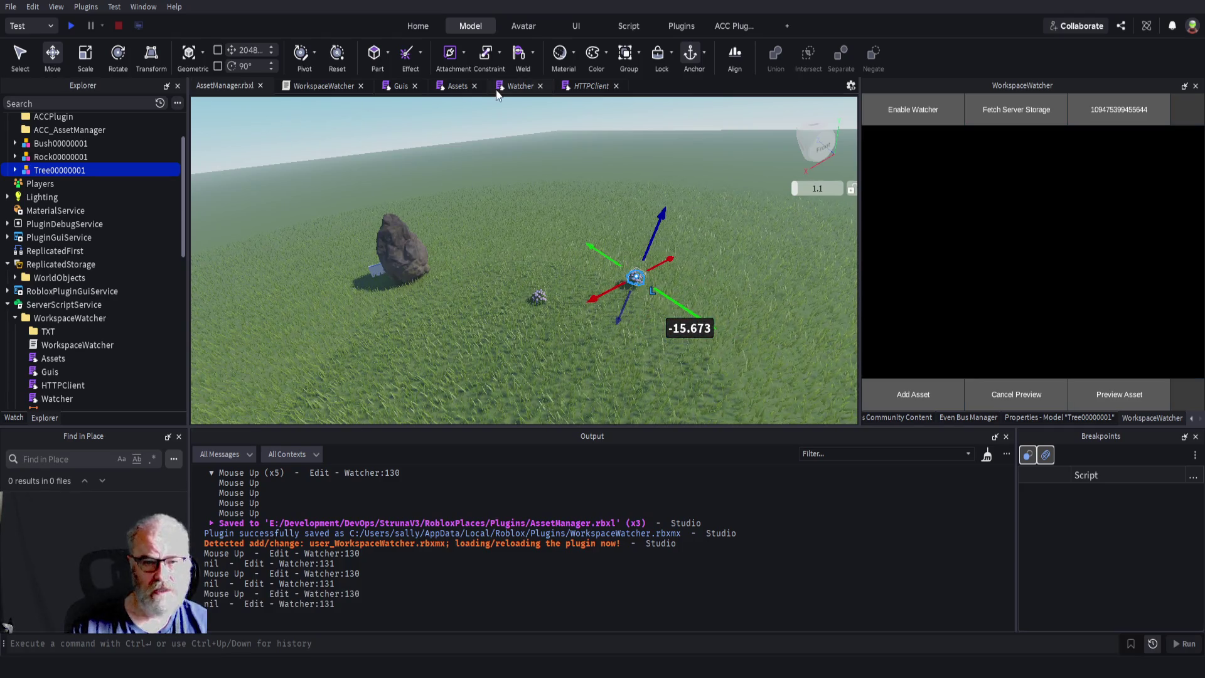
left_click(398, 86)
- Add print(watching) at the top of the Guis toggle click handler and save
left_click(408, 236)
key("Return")
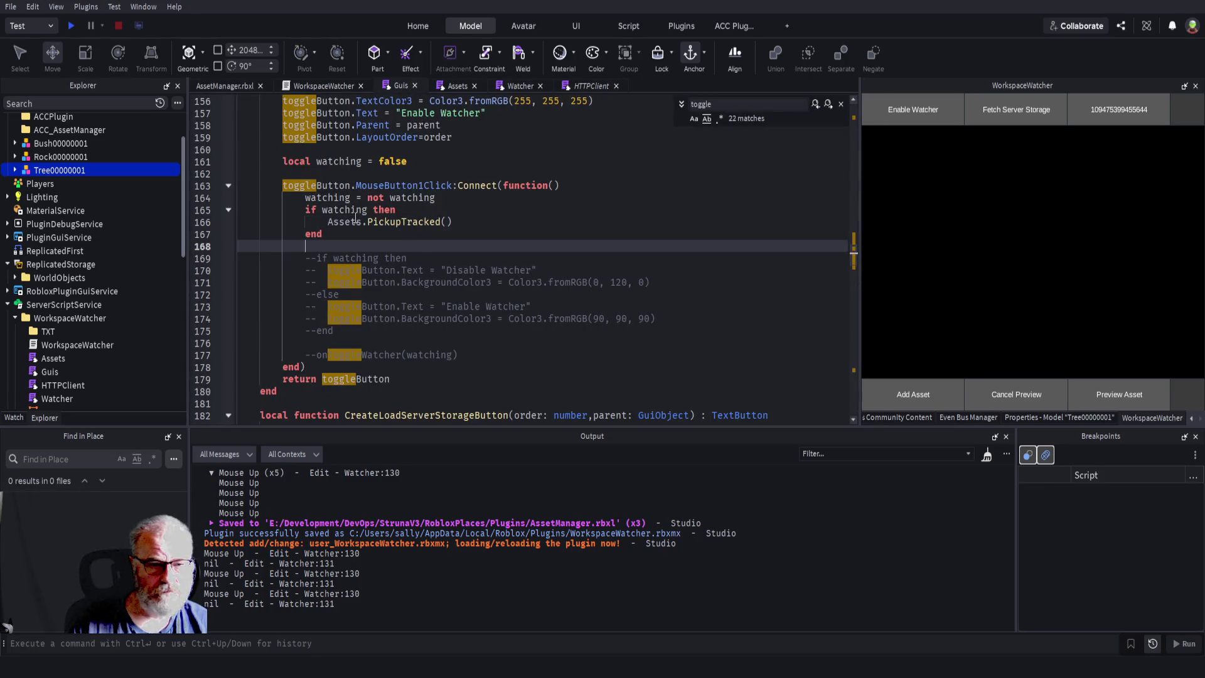
left_click(215, 199)
left_click(217, 199)
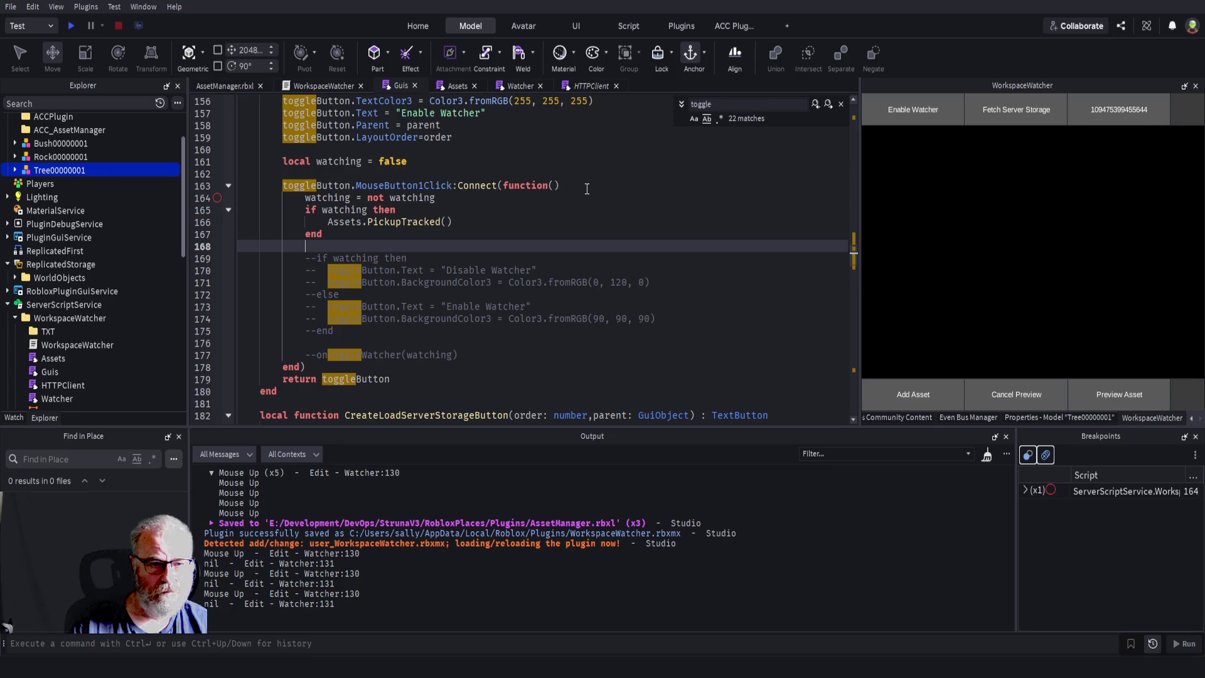
scroll(586, 192, "up", 1)
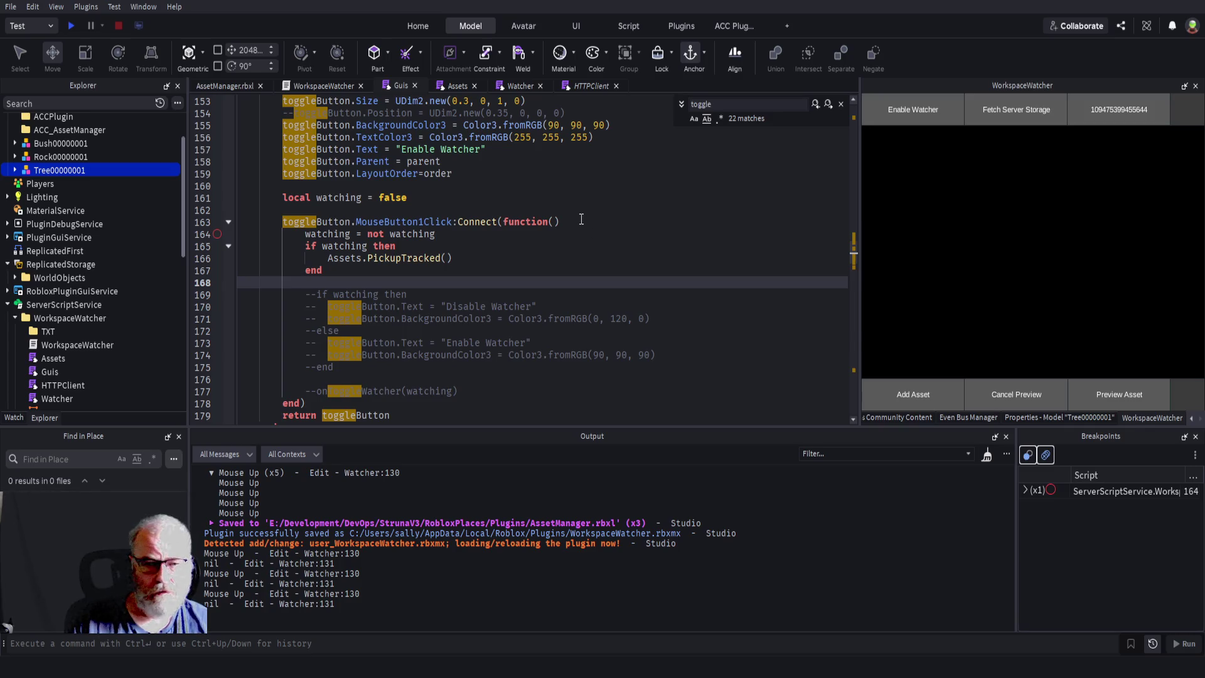
left_click(472, 234)
key("Up")
key("End")
key("Return")
type("print(Wa")
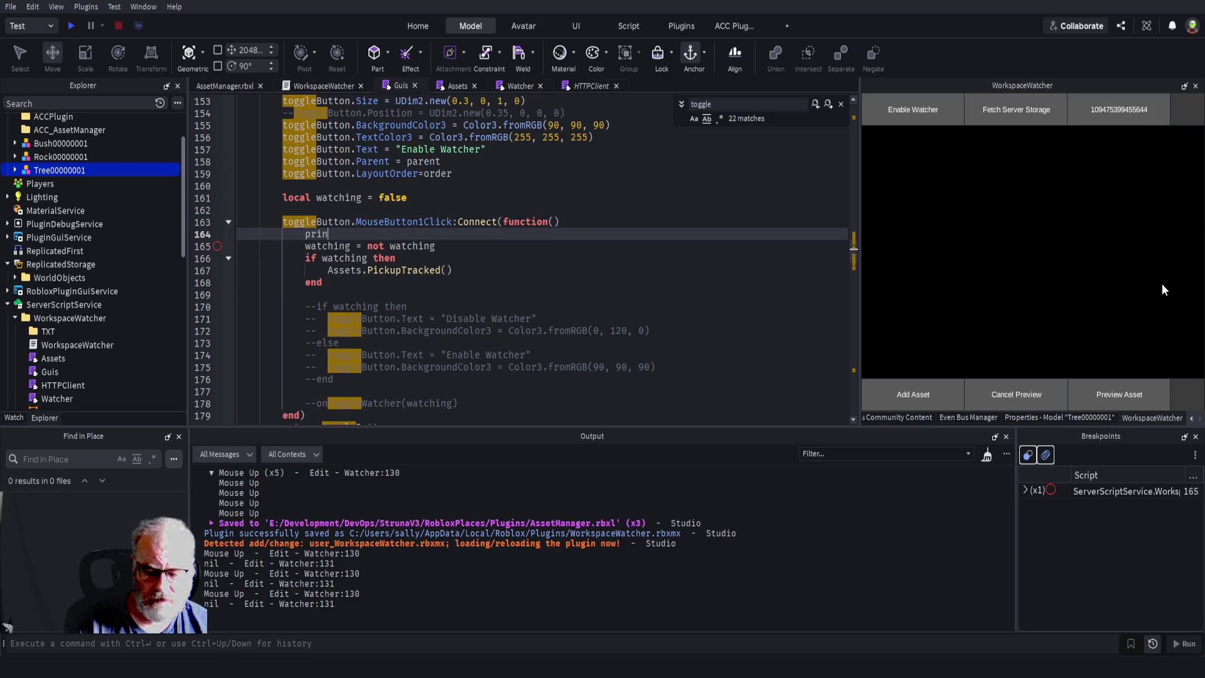
key("Tab")
key("ctrl+s")
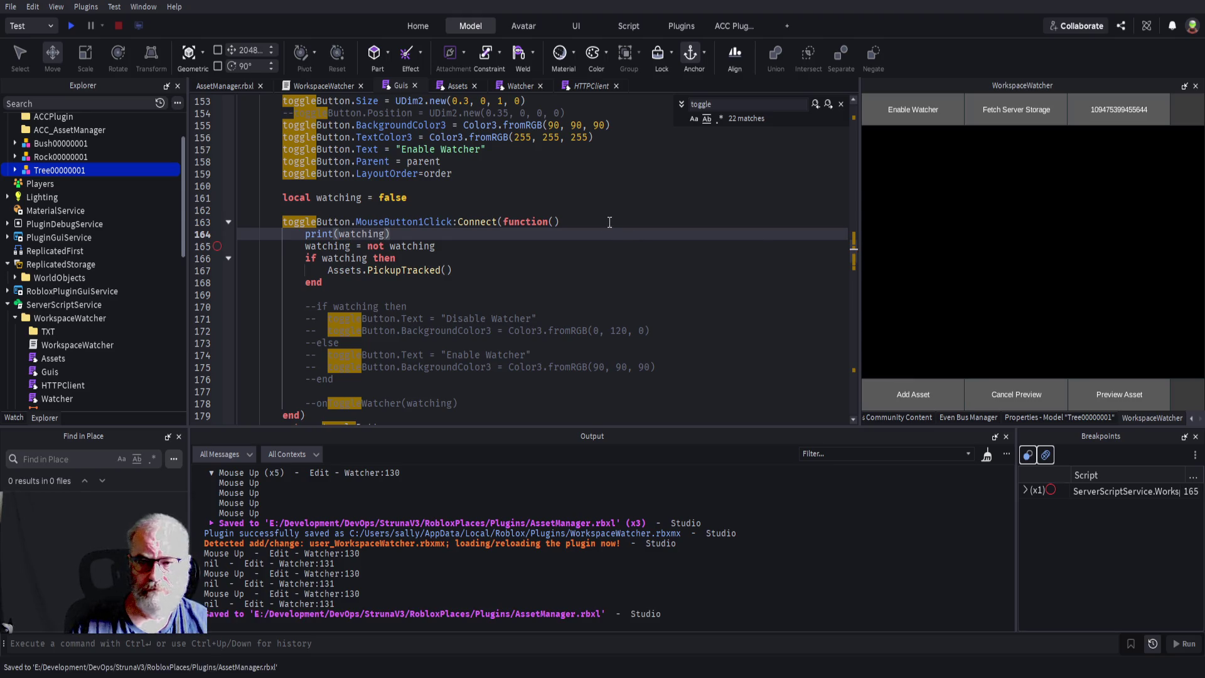
- Uncomment lines 170–176 that switch the Enable/Disable Watcher label and colour, then save
scroll(506, 269, "down", 1)
left_click(509, 270)
key("ctrl+s")
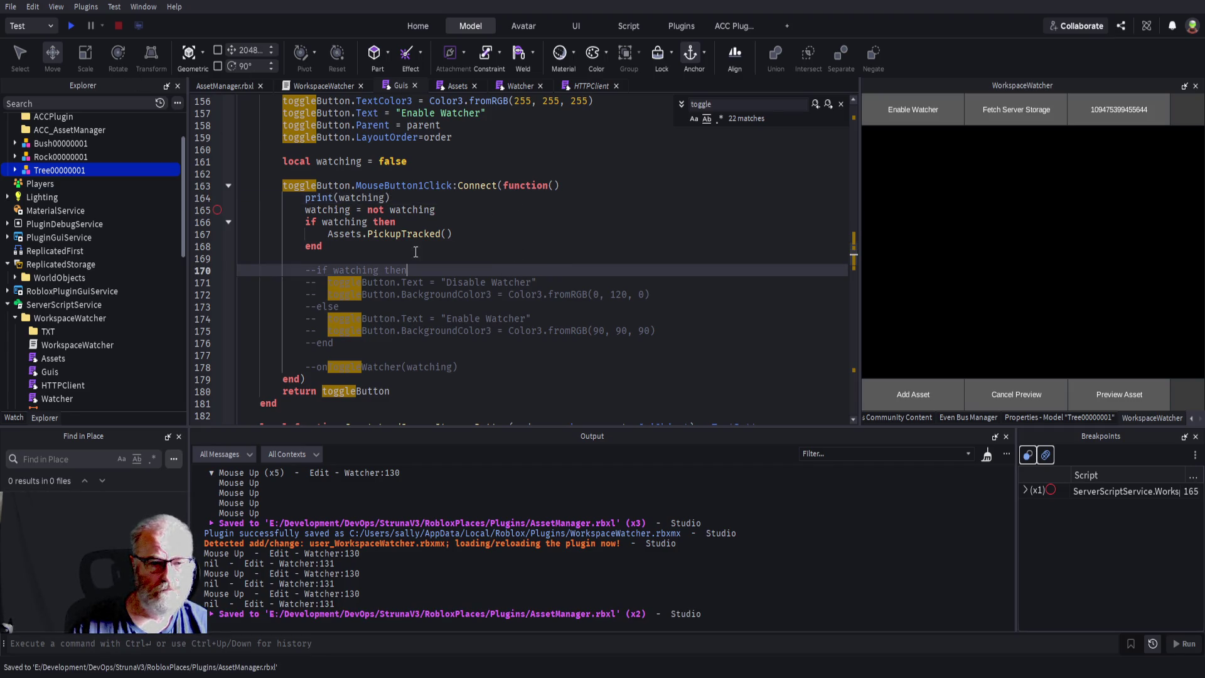
mouse_move(305, 270)
left_mouse_down()
mouse_move(351, 293)
mouse_move(335, 343)
left_mouse_up()
key("ctrl+slash")
left_click(347, 331)
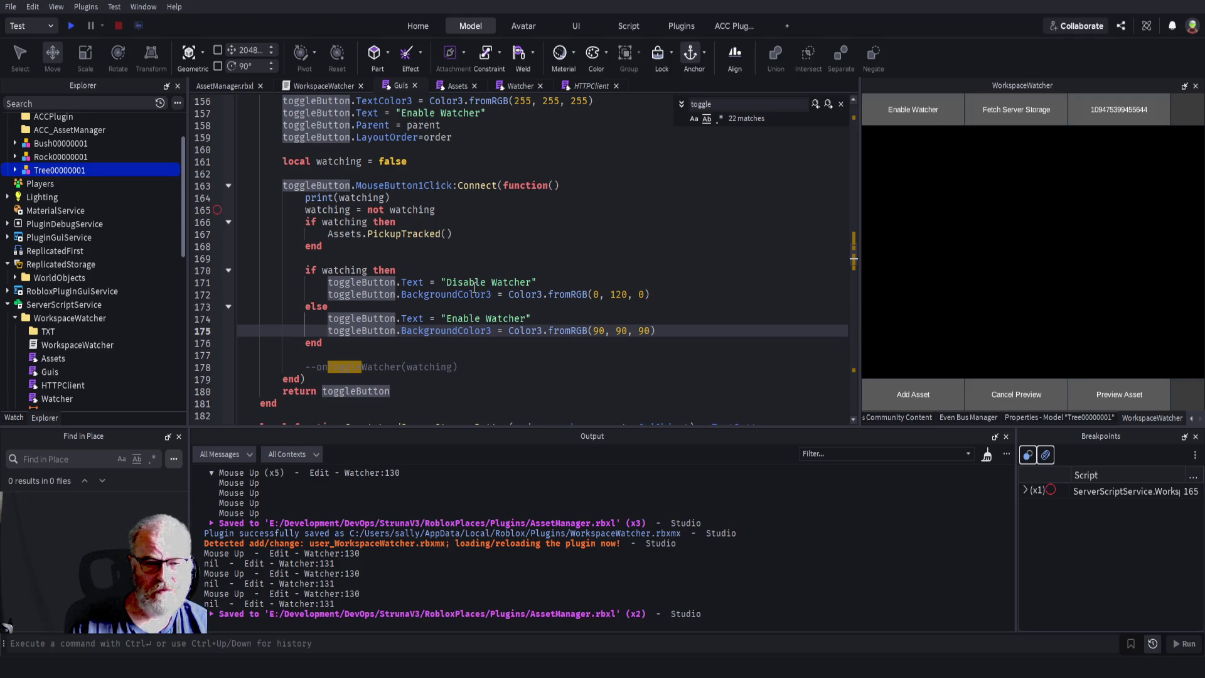
left_click(484, 331)
key("ctrl+s")
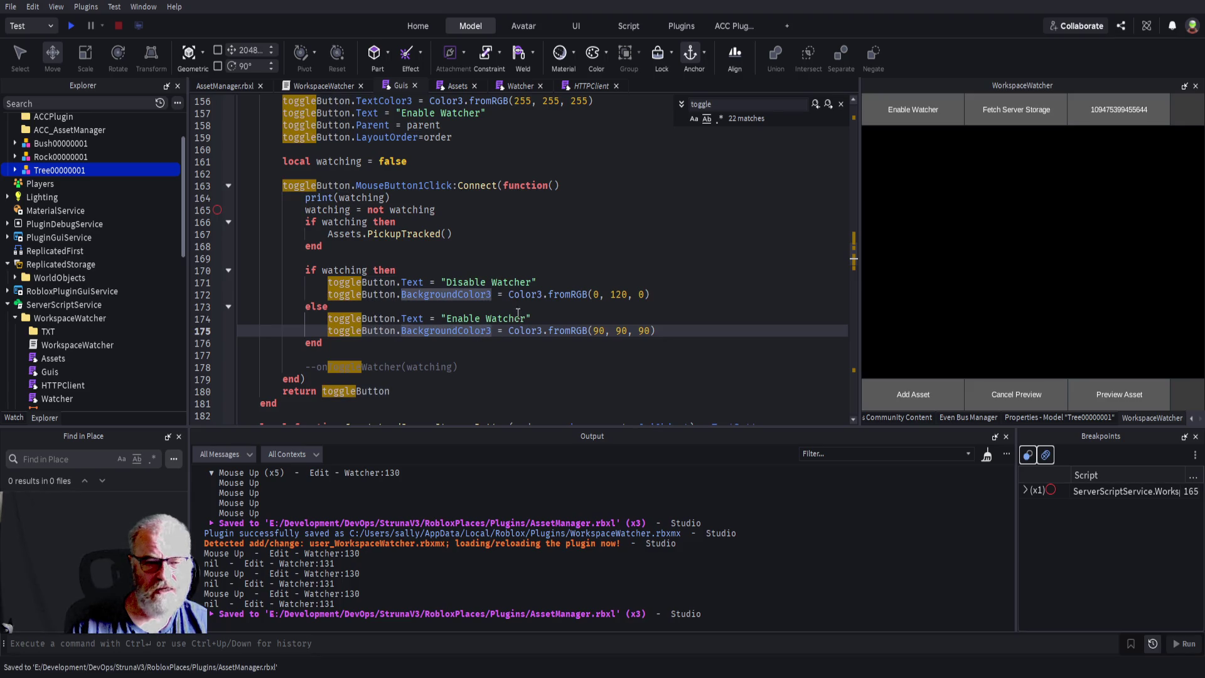
- Comment out the onToggleWatcher(watching) call, save, and reload the WorkspaceWatcher plugin
key("Down")
key("Down")
key("Down")
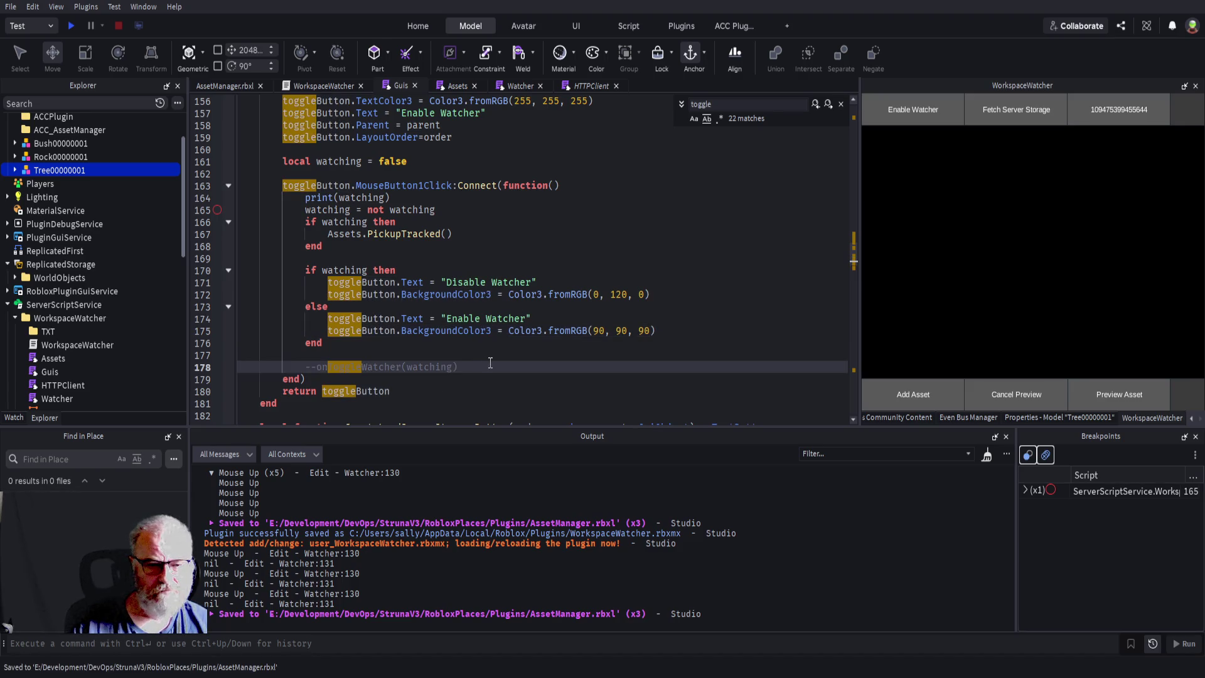
double_click(358, 366)
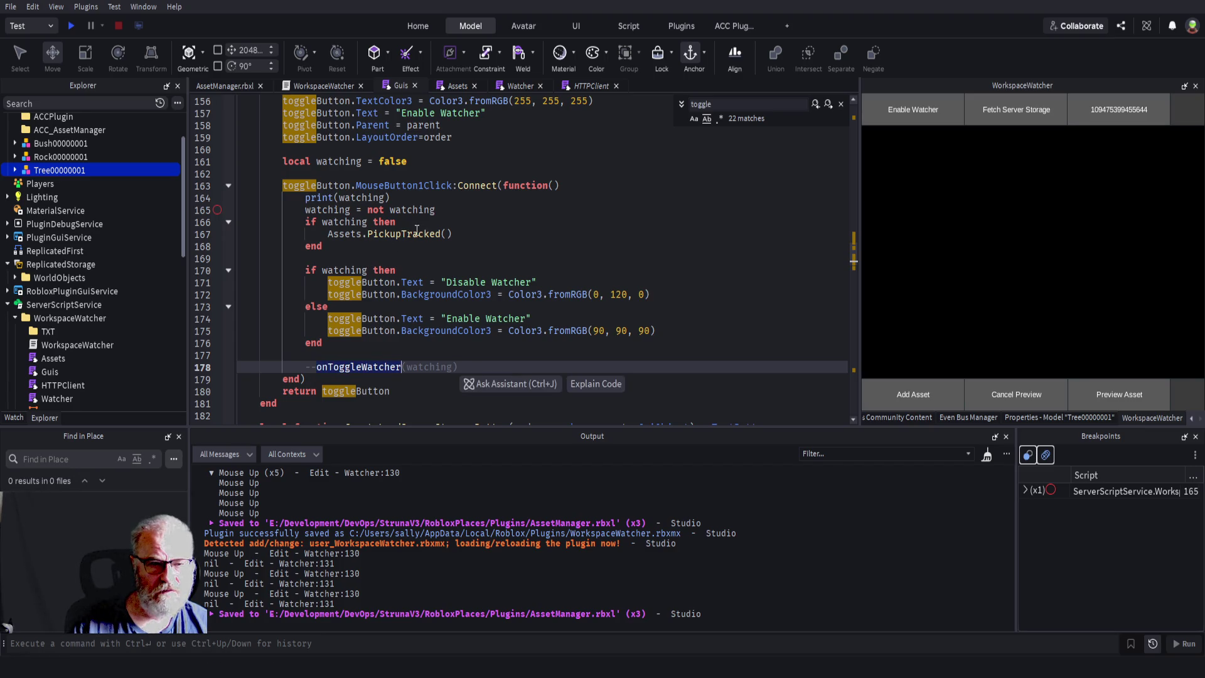
left_click(512, 245)
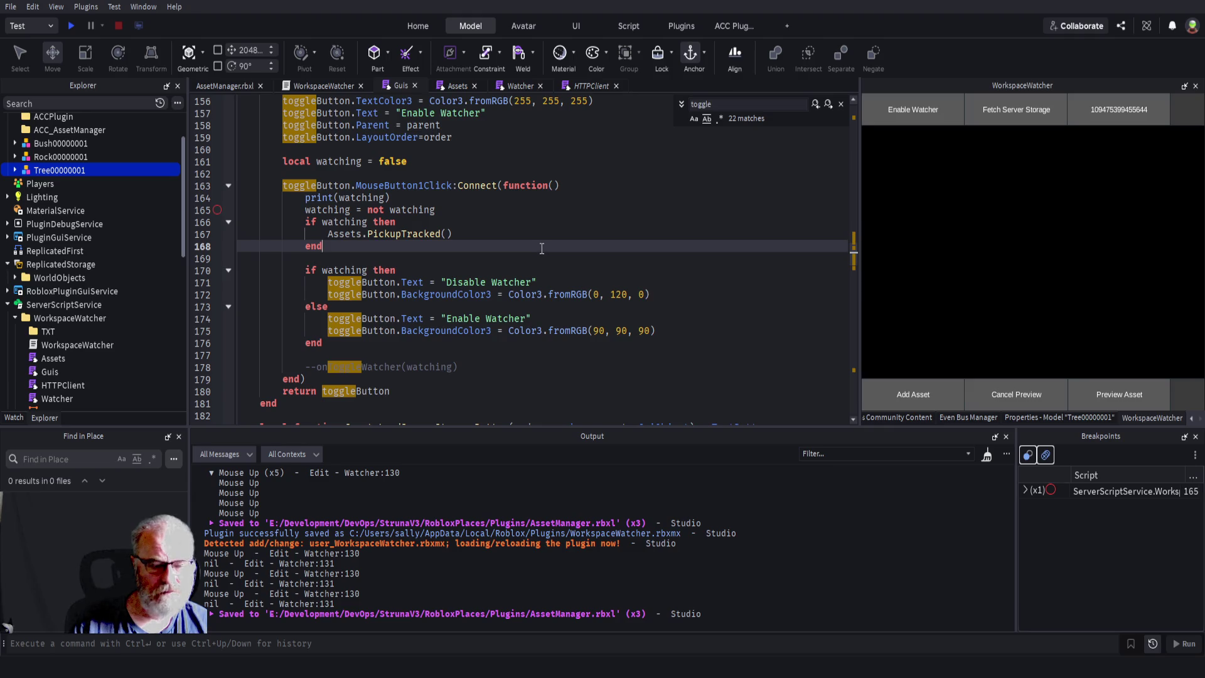
key("ctrl+s")
left_click(99, 316)
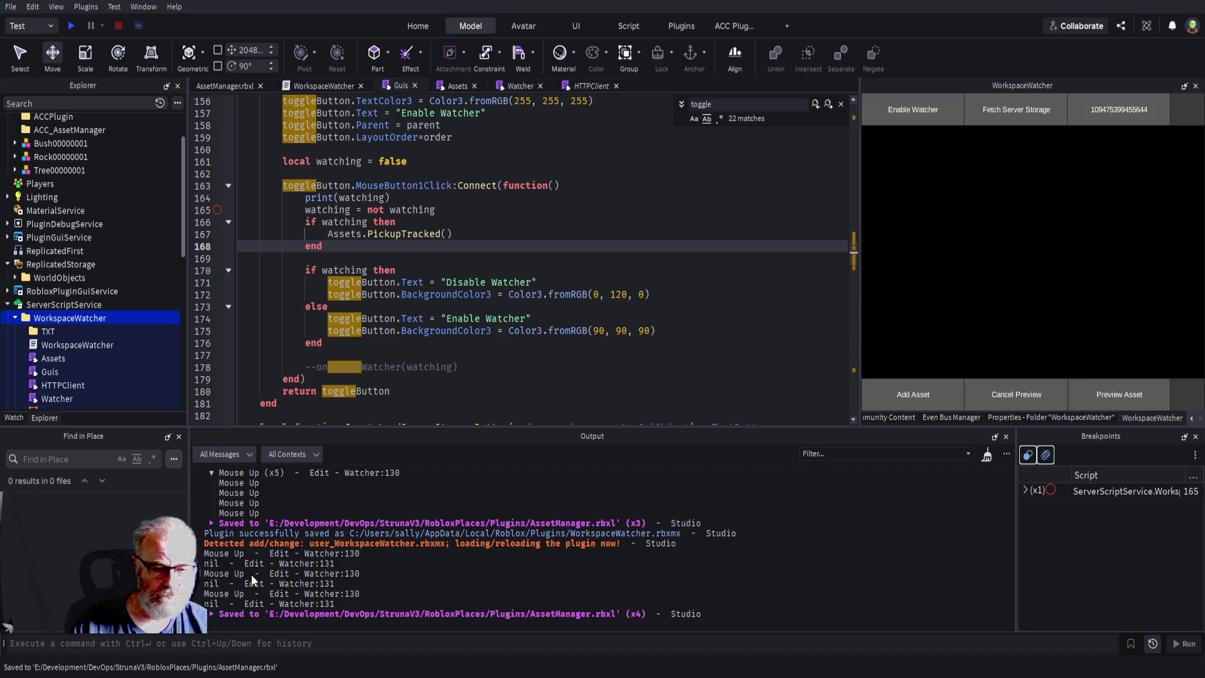
key("Escape")
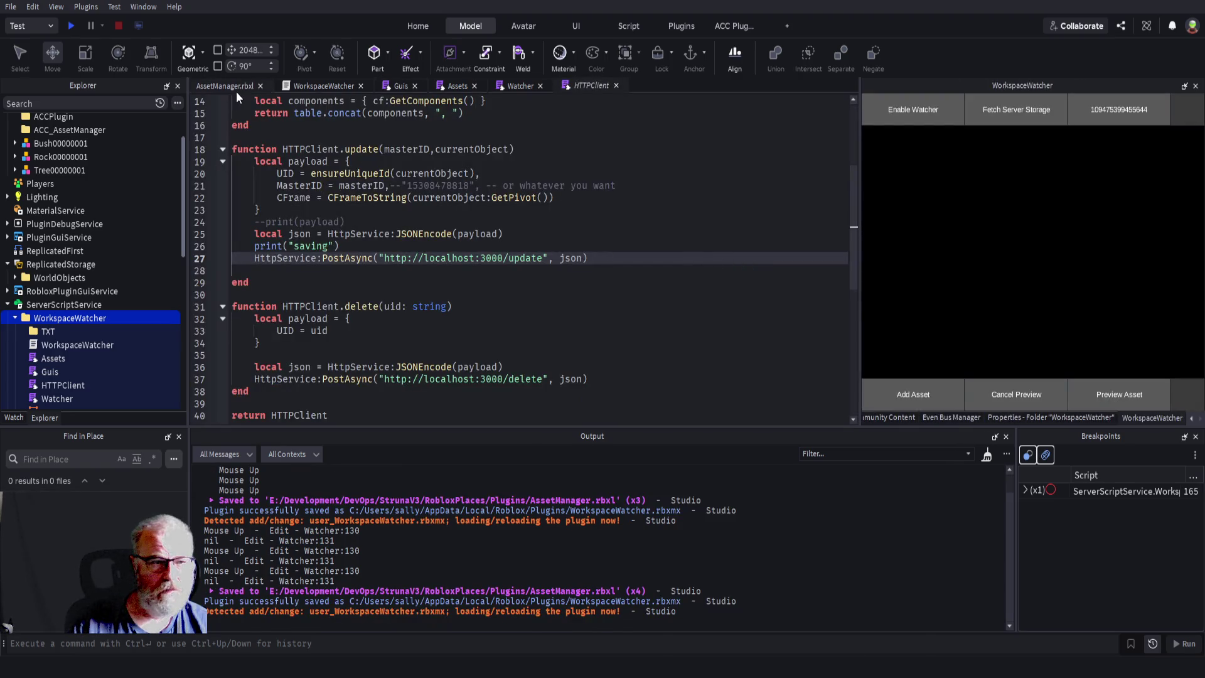
left_click(236, 90)
left_click(915, 109)
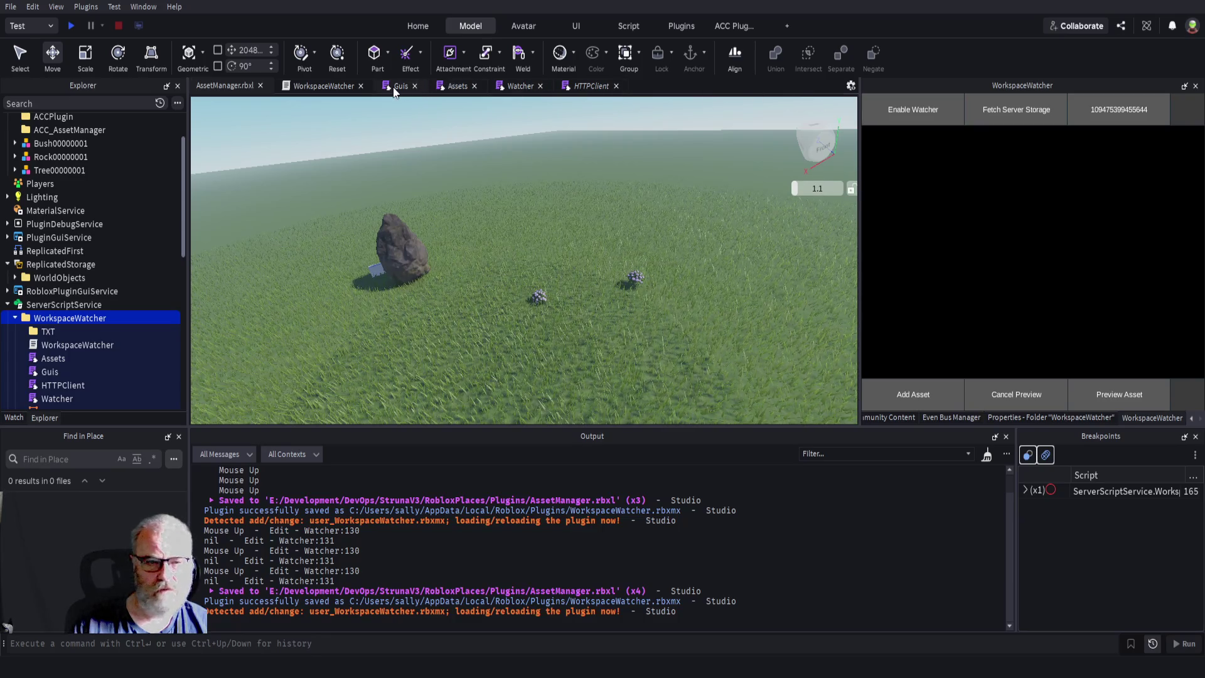
left_click(458, 88)
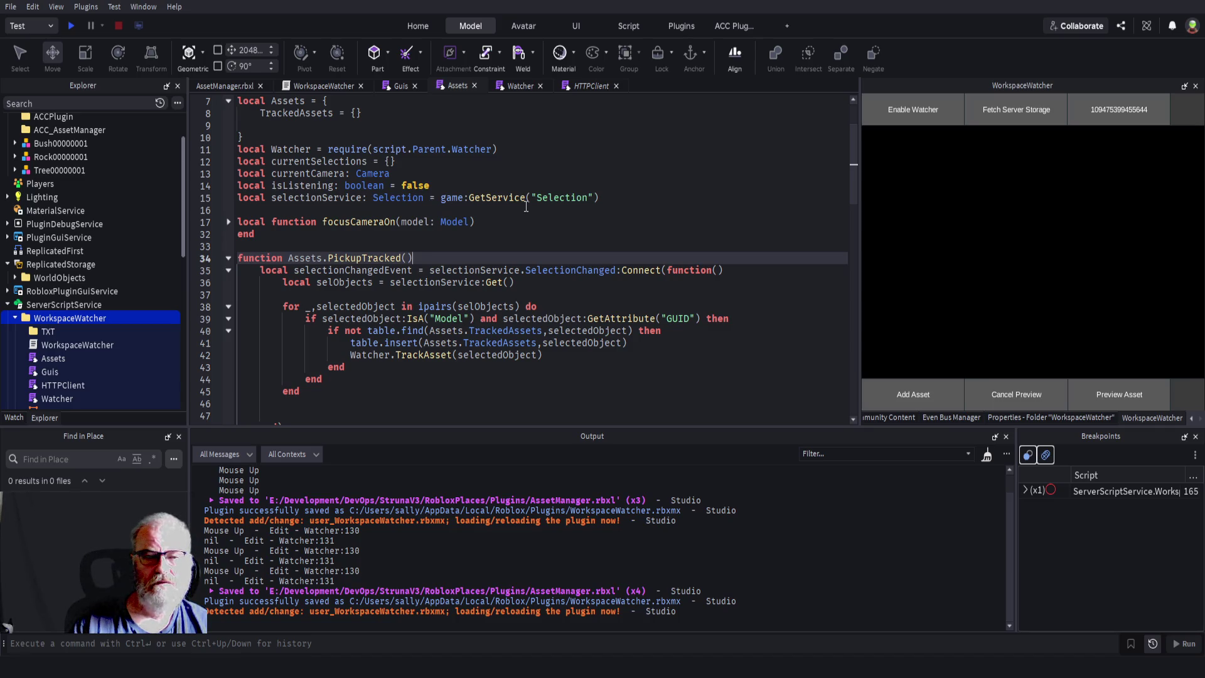
left_click(241, 86)
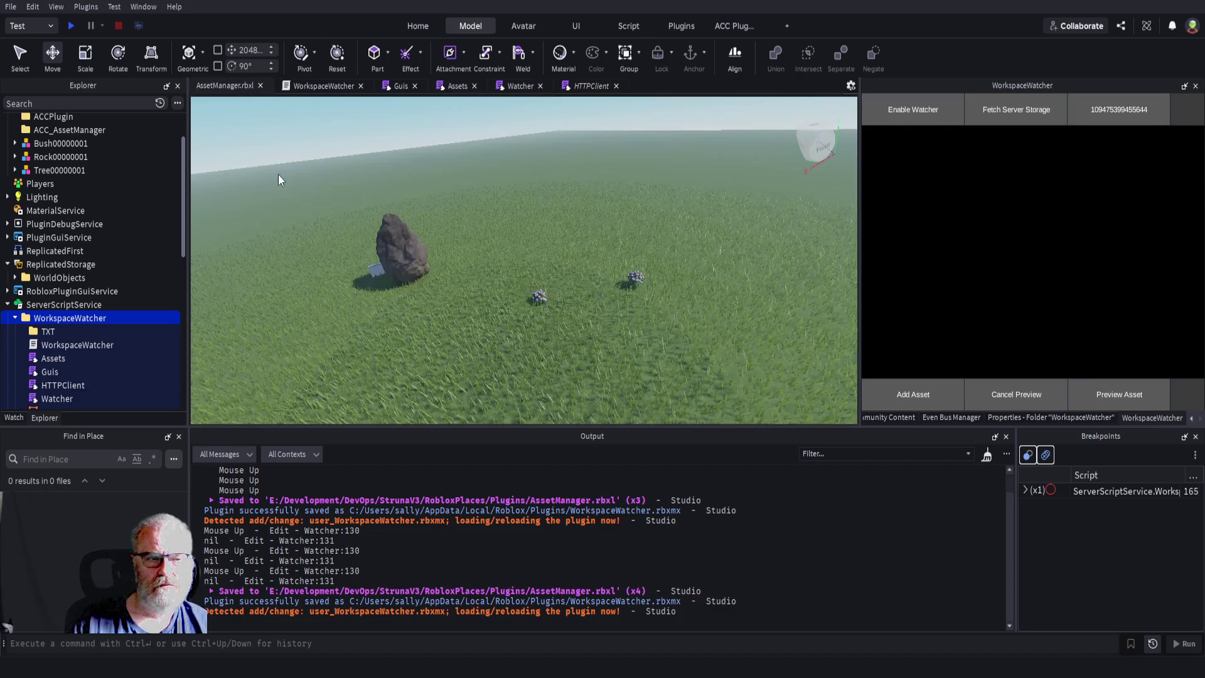
left_click(61, 144)
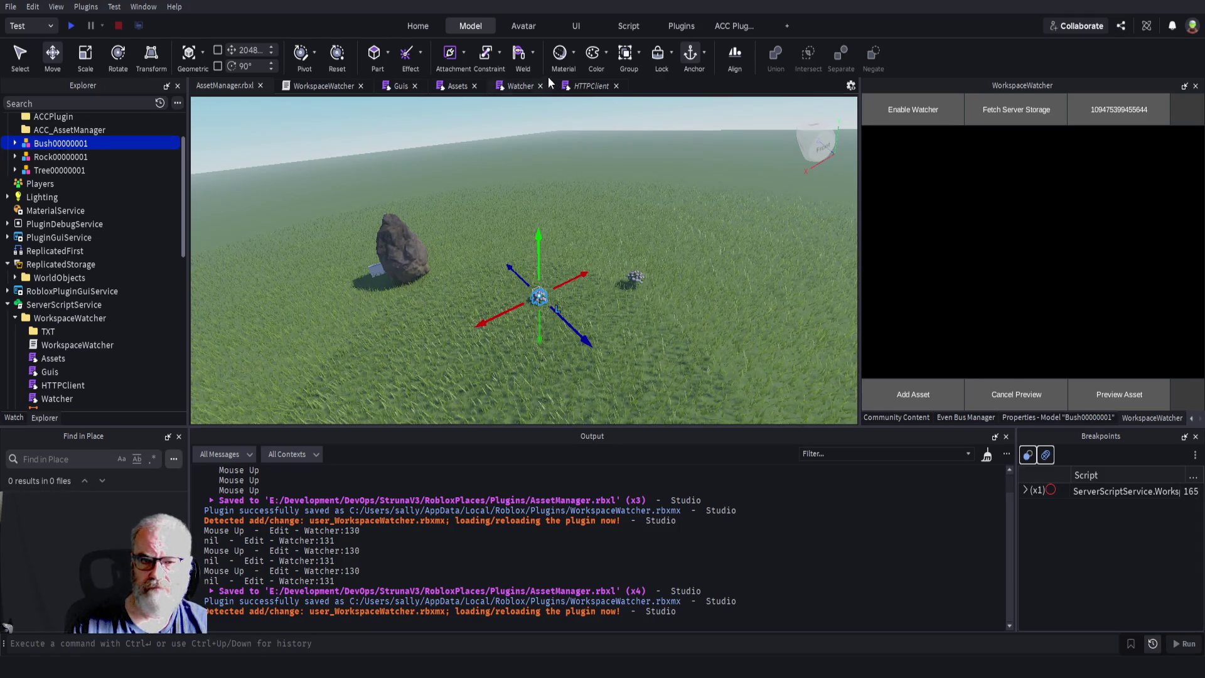
left_click(459, 87)
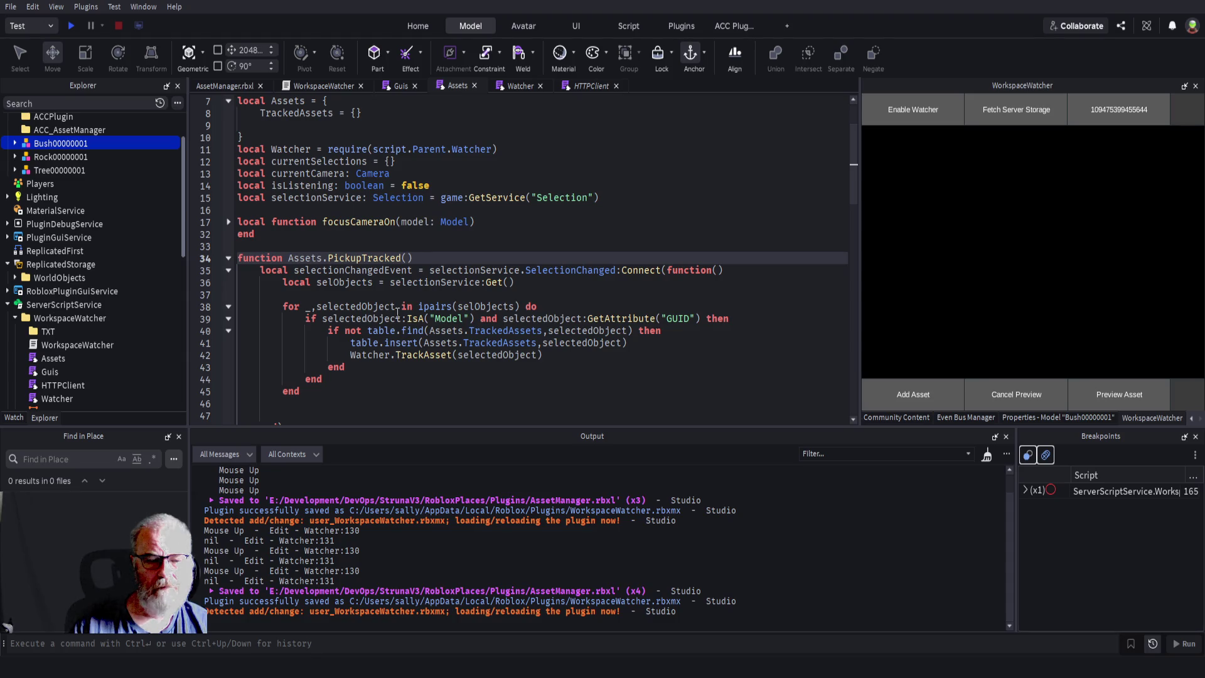
- Clear Output, add print(selObjects) on line 37 of the Assets script, and save
left_click(986, 455)
left_click(370, 293)
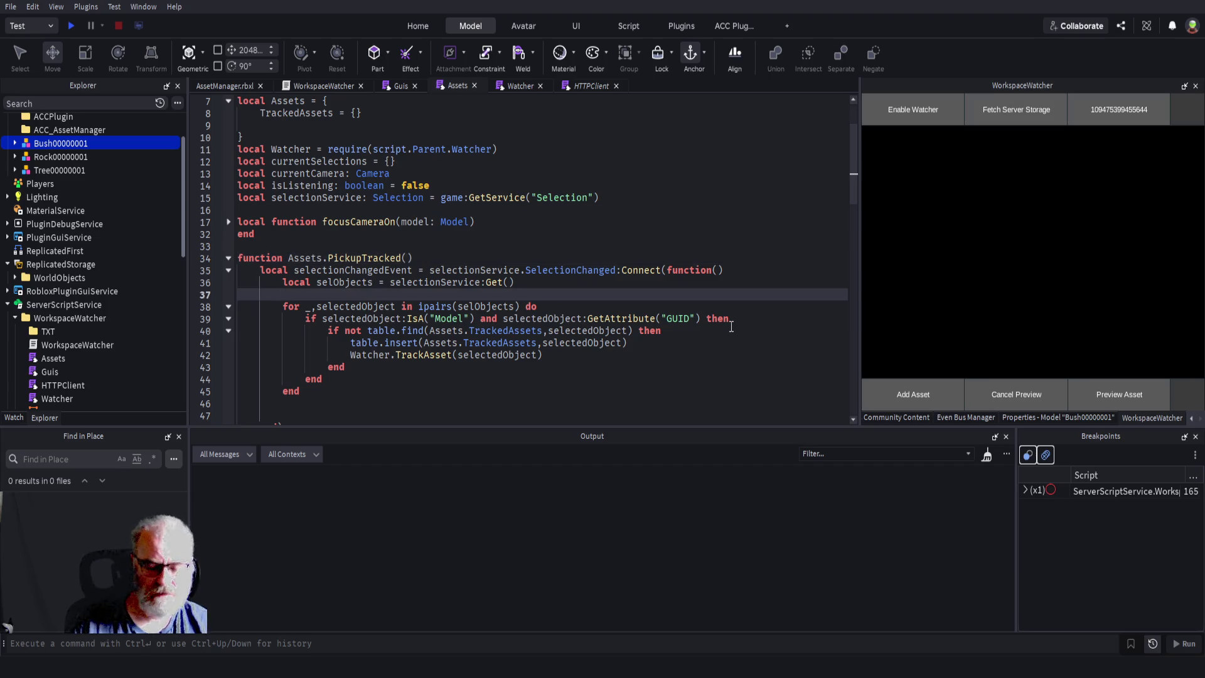
type("print")
type("(sel")
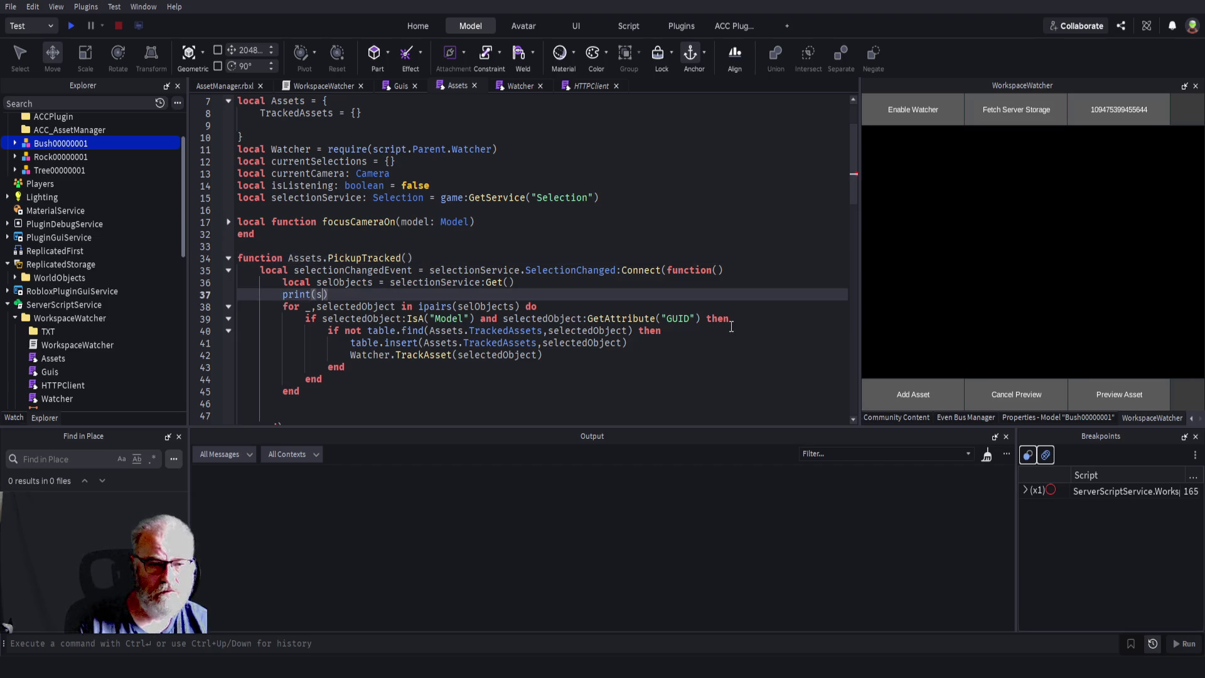
type("Objects")
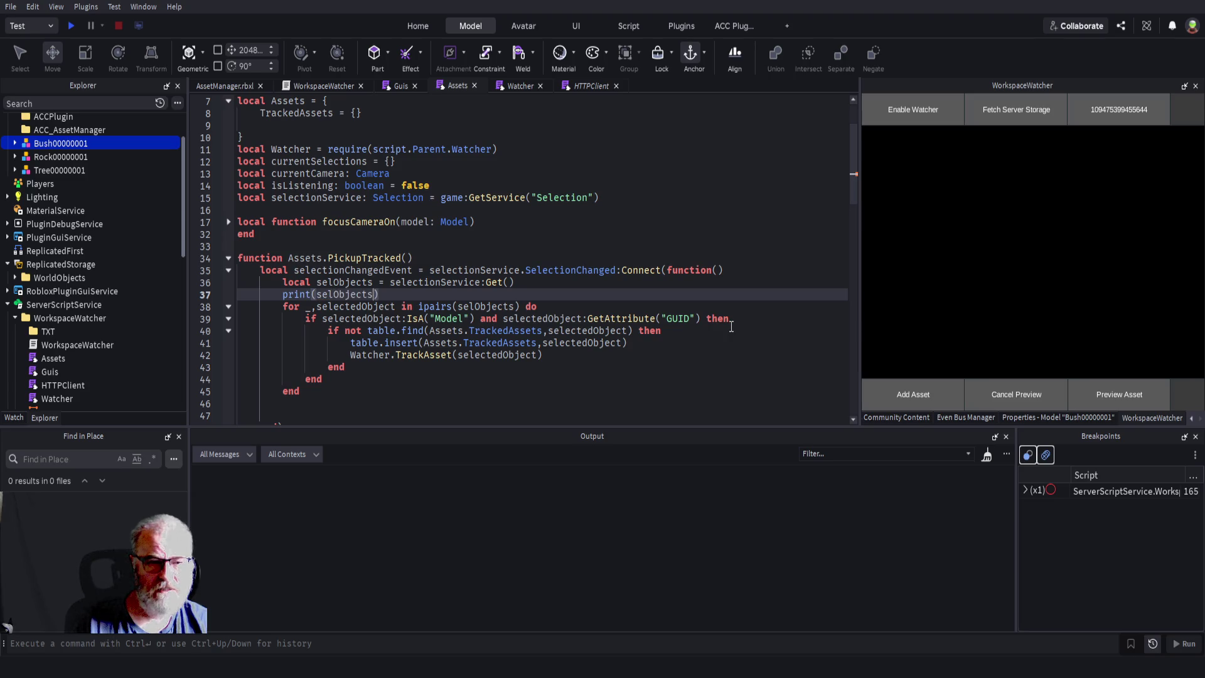
key("ctrl+s")
- Search all scripts for PickupTracked
left_click(653, 186)
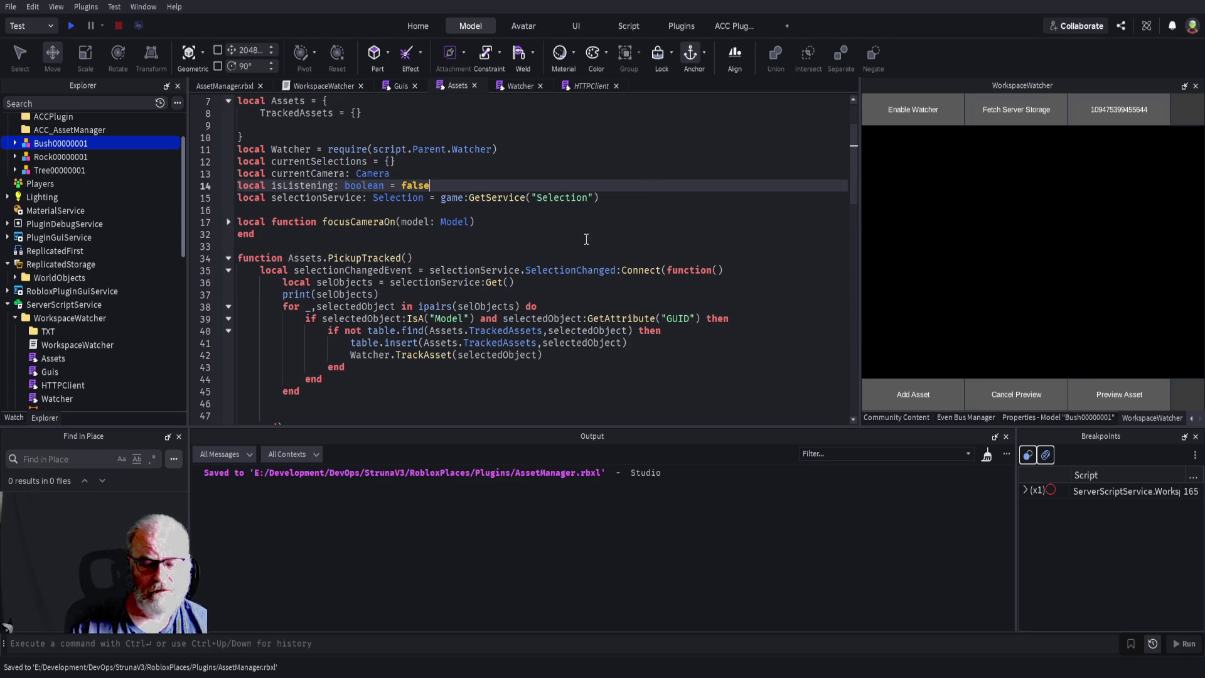
double_click(382, 258)
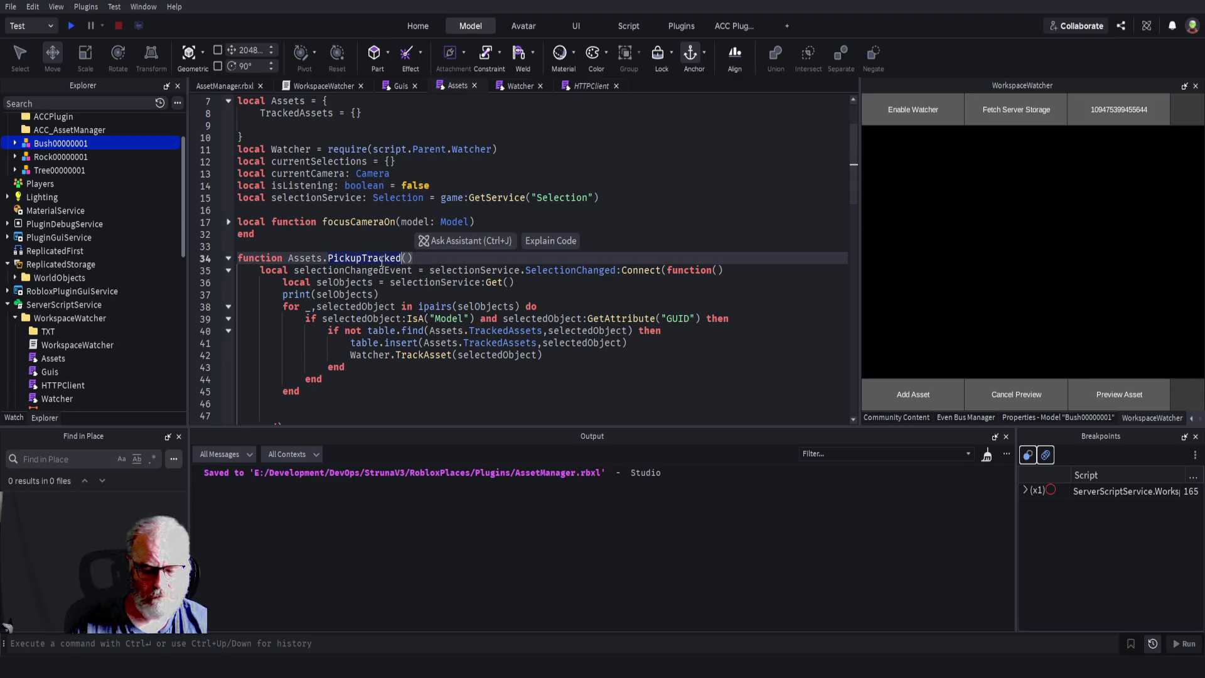
key("ctrl+shift+f")
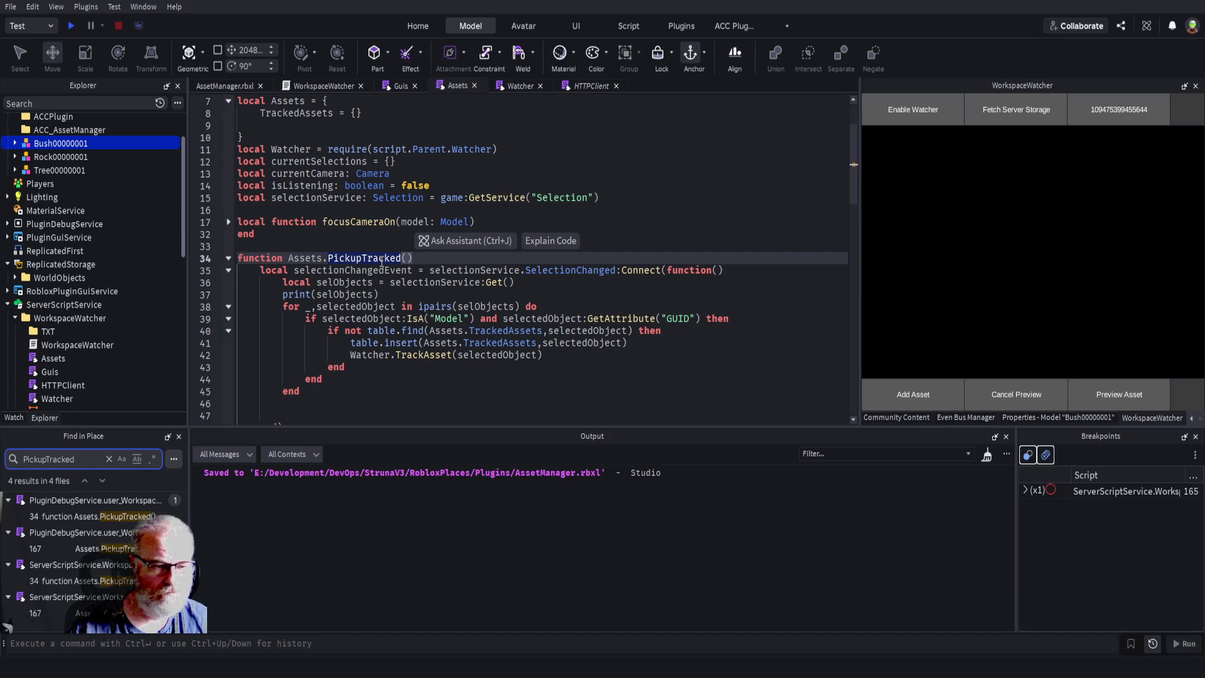
- Review the PickupTracked code in Assets and Guis, reload the plugin, and return to the 3D scene
left_click(544, 269)
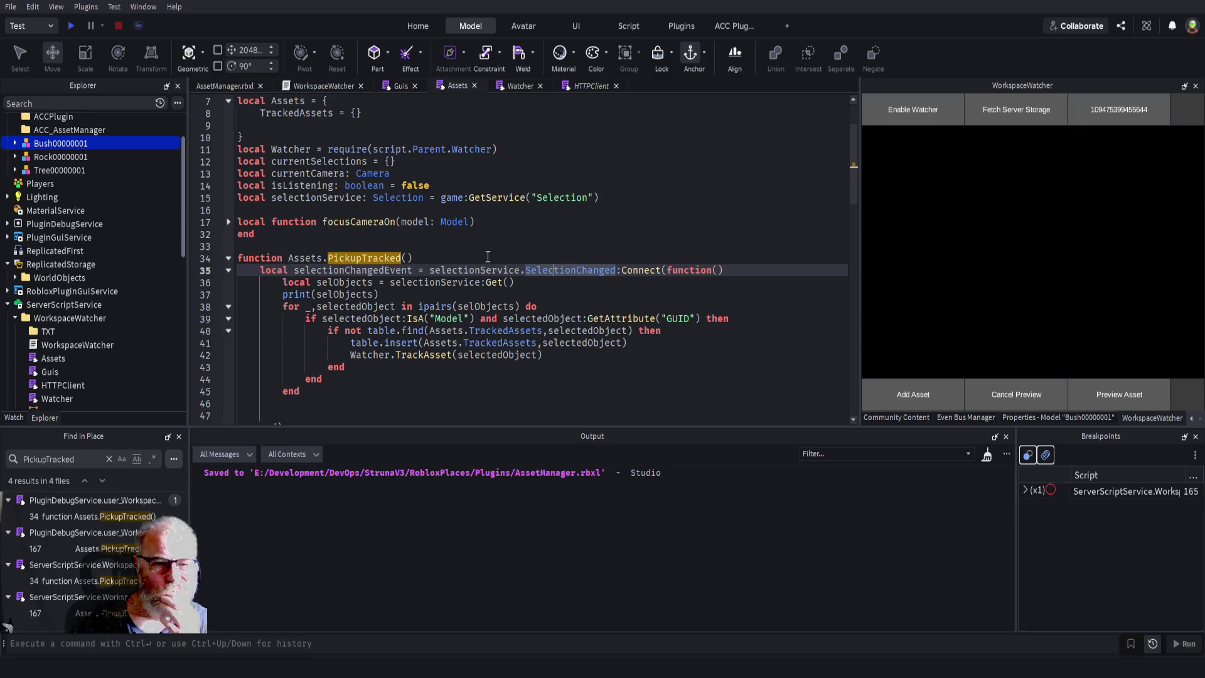
left_click(453, 239)
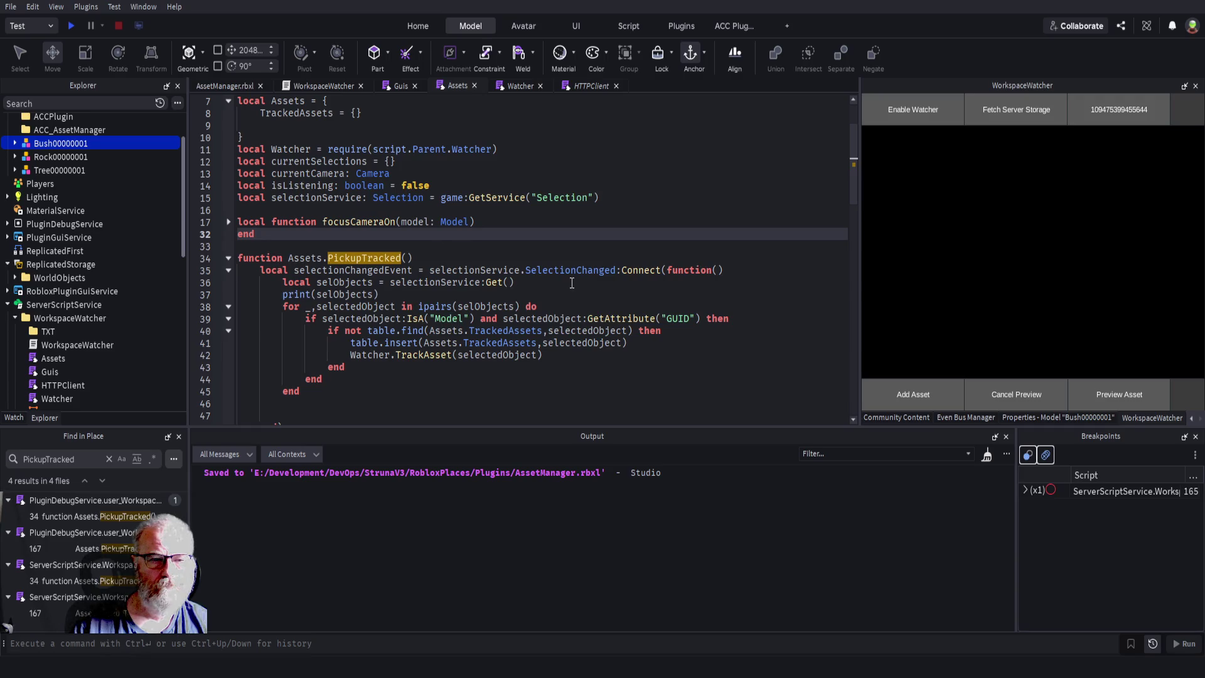
scroll(424, 265, "down", 1)
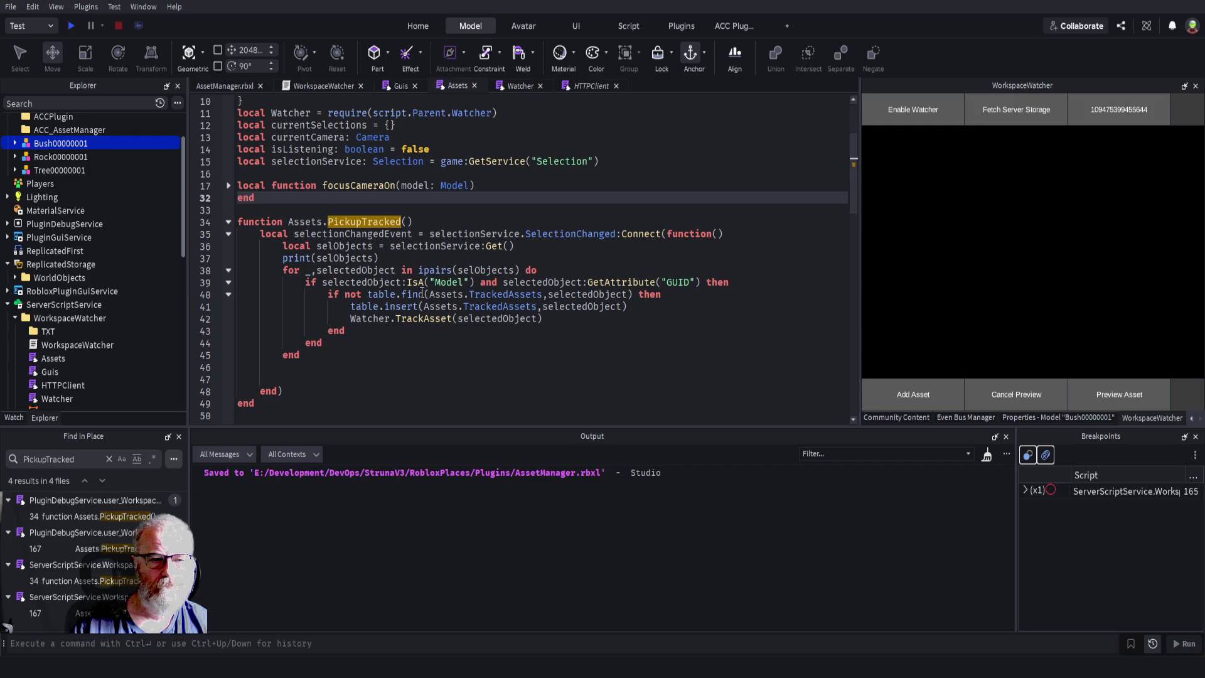
left_click(401, 86)
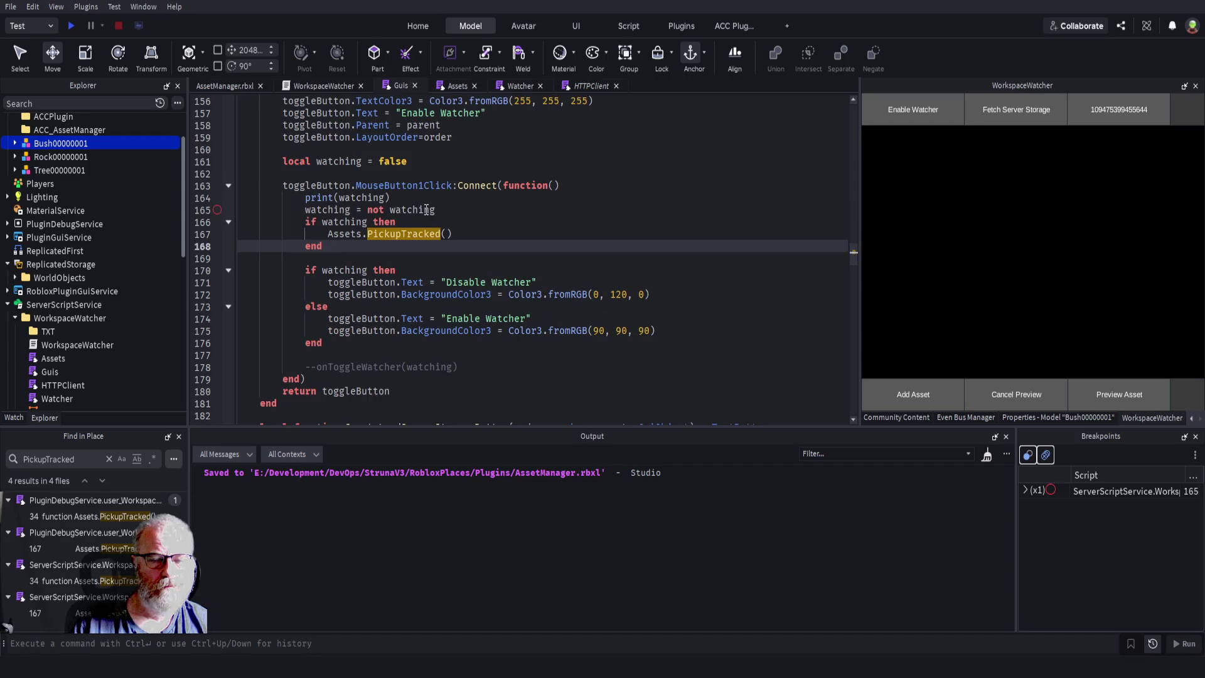
scroll(511, 213, "up", 2)
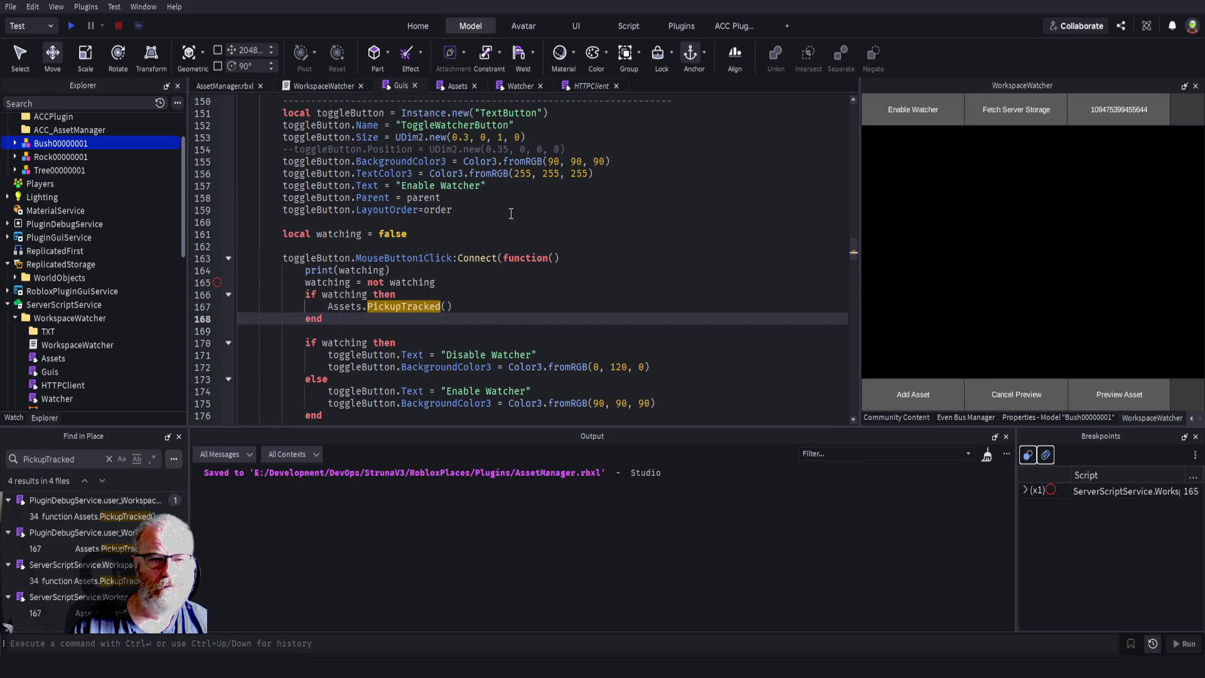
scroll(511, 213, "down", 1)
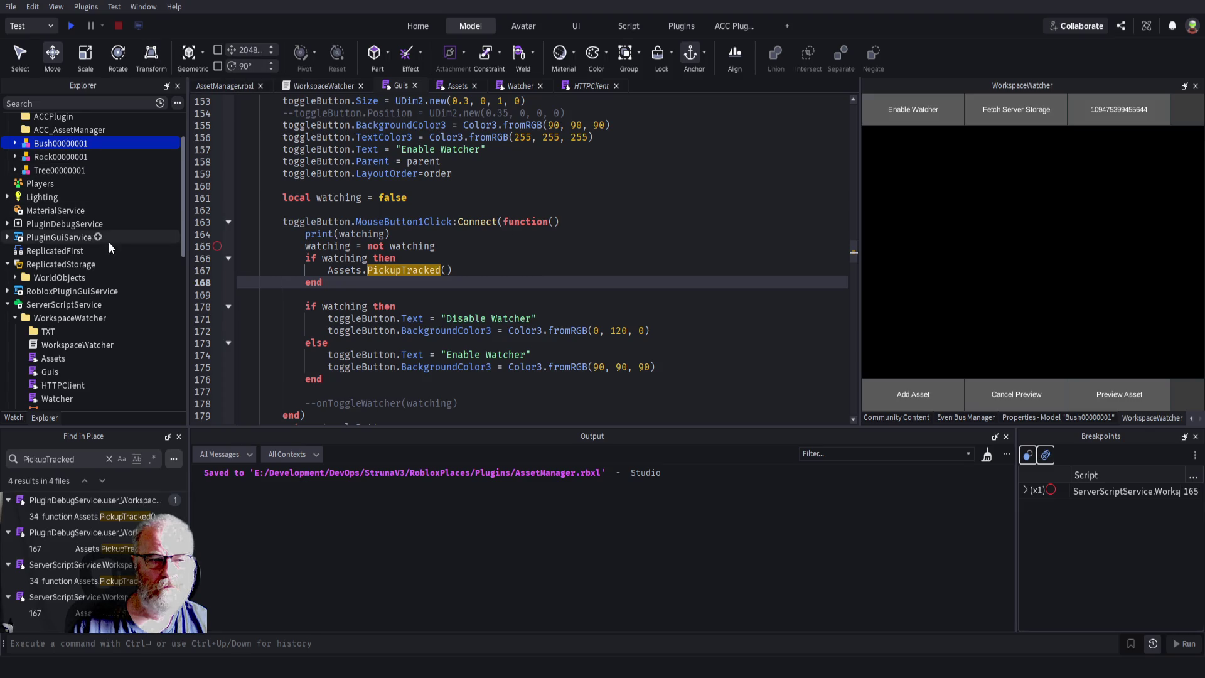
left_click(79, 318)
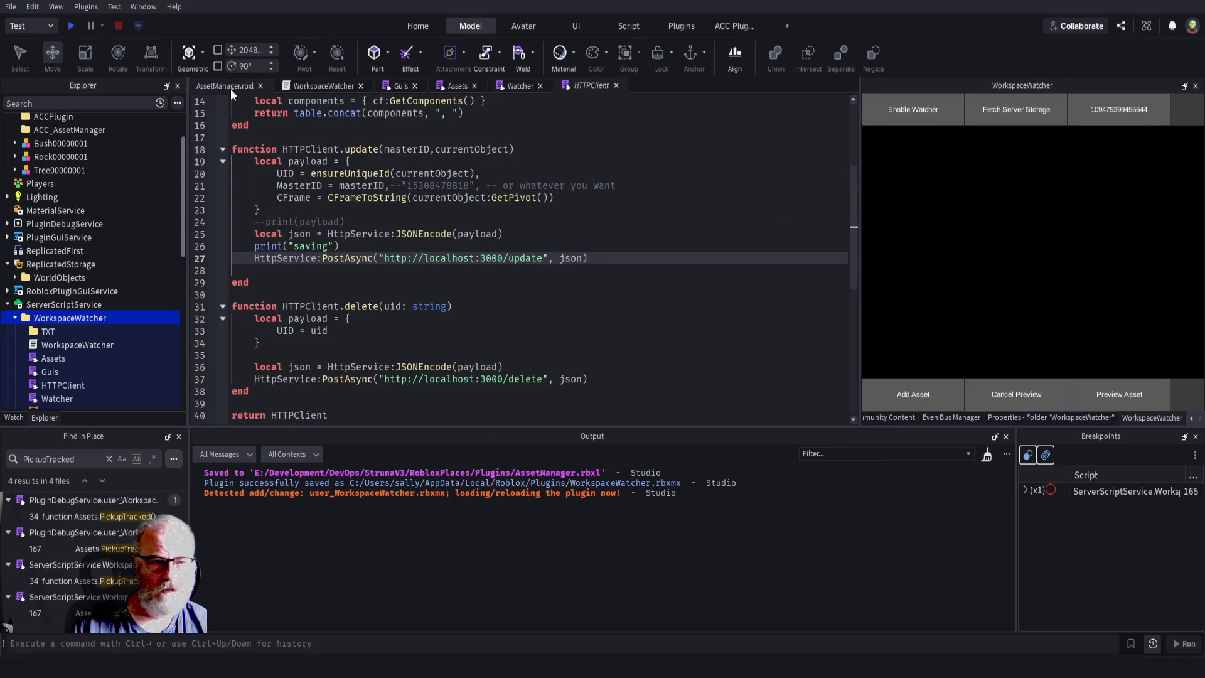
left_click(231, 89)
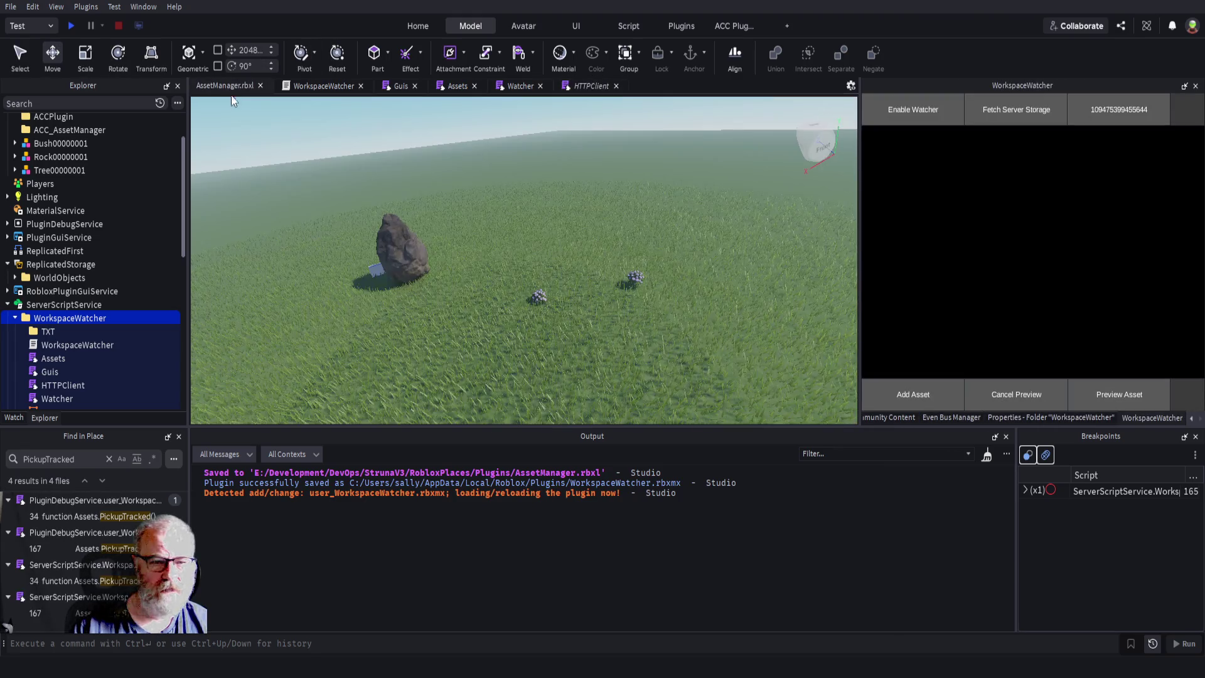
- Select the bush and tree, then follow the Watcher:131 log link showing Mouse Up with nil
left_click(538, 299)
left_click(539, 297)
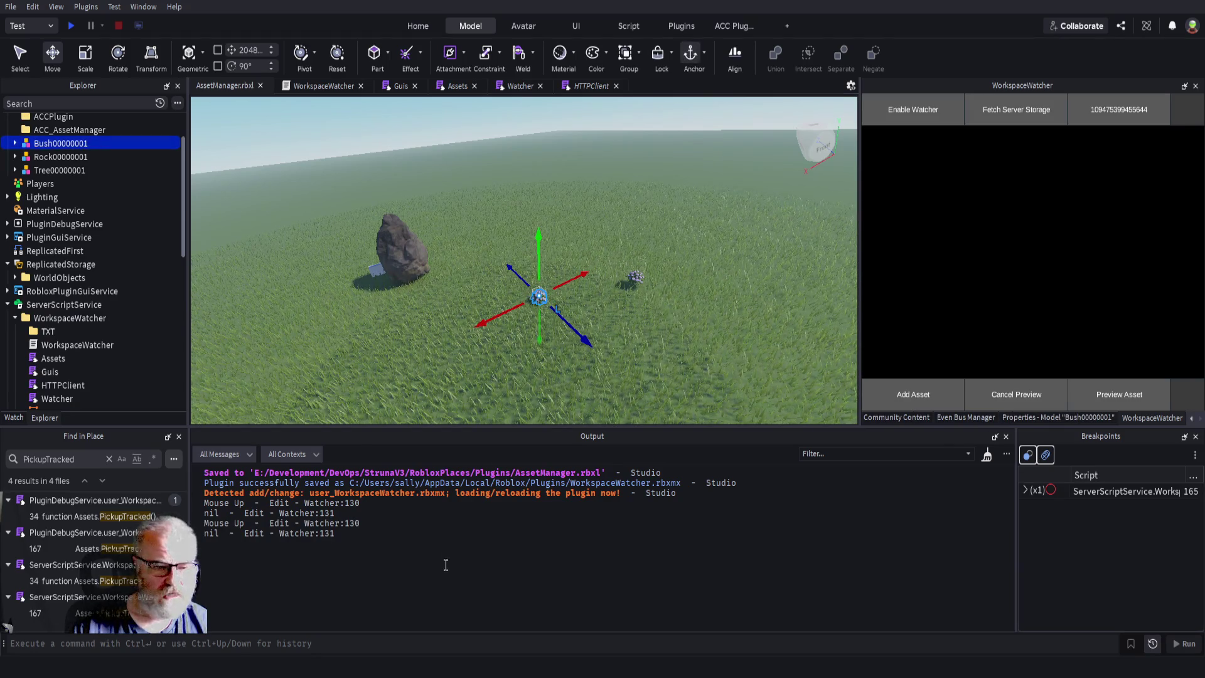
left_click(636, 276)
left_click(636, 276)
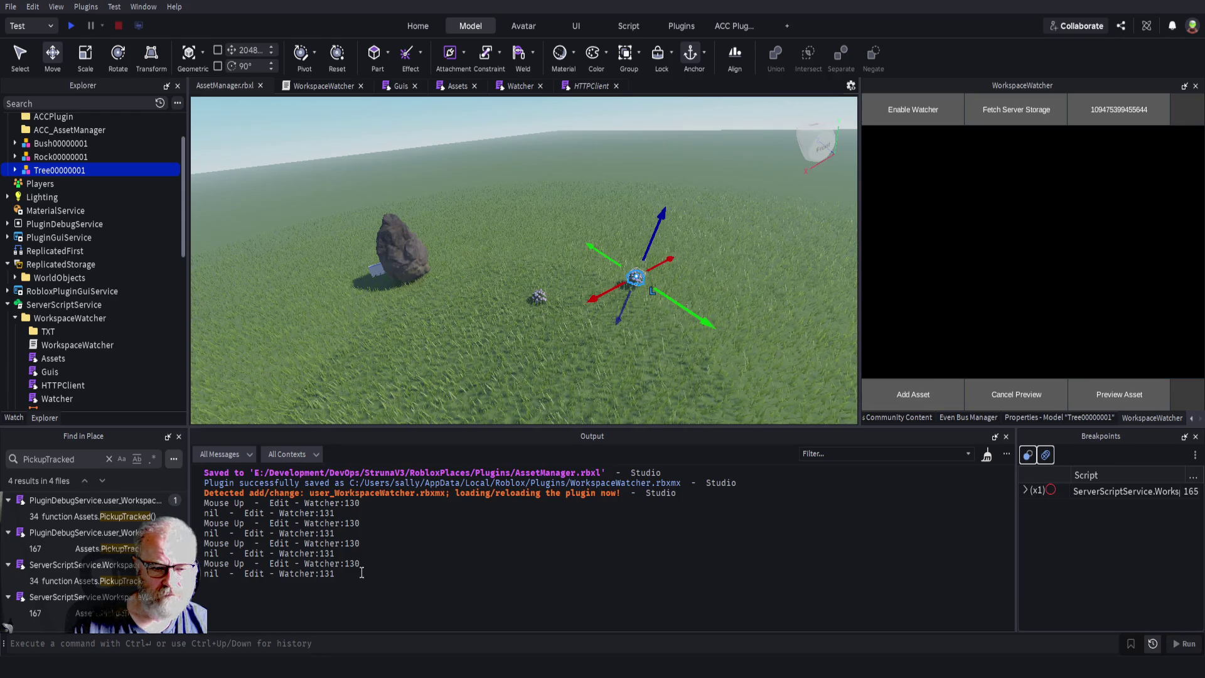
left_click(313, 580)
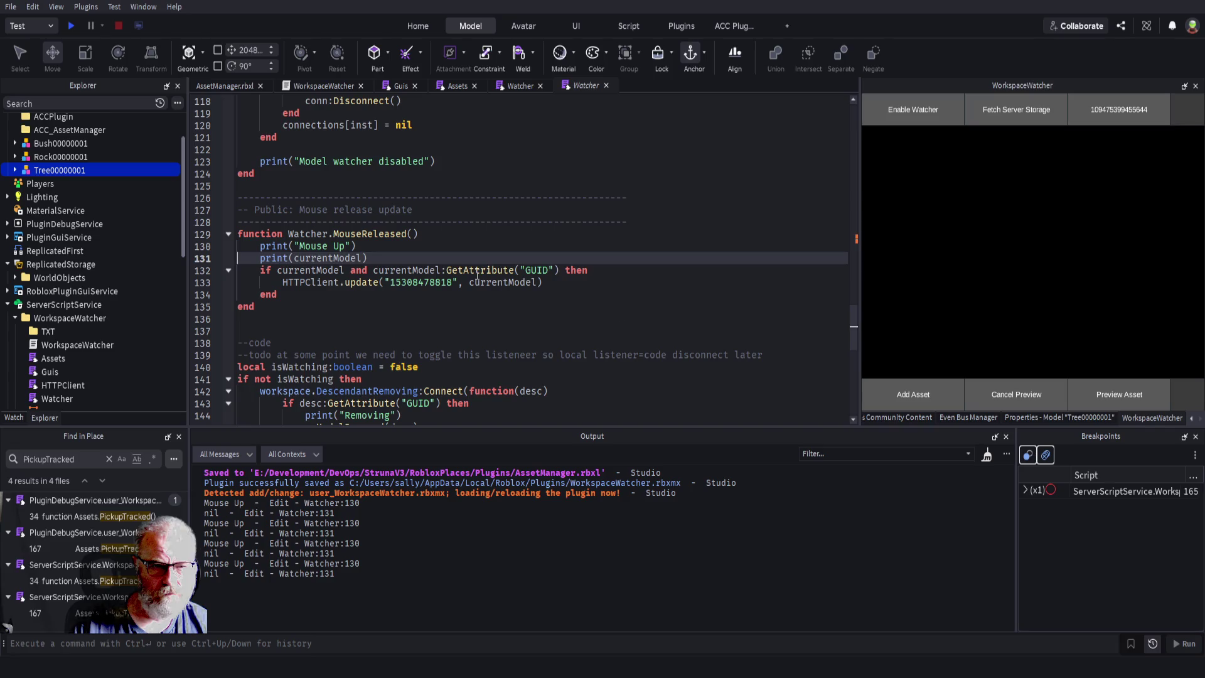
scroll(464, 257, "up", 3)
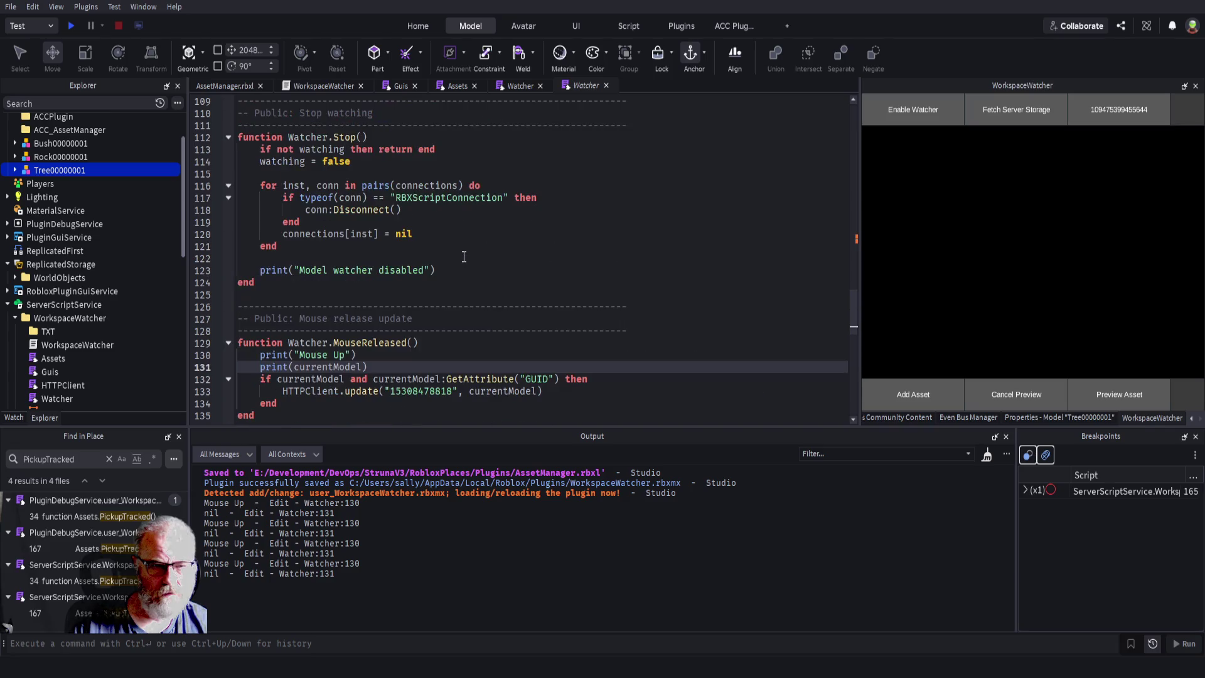
- Check the Guis script, return to the viewport, deselect the tree, and click Enable Watcher
left_click(398, 85)
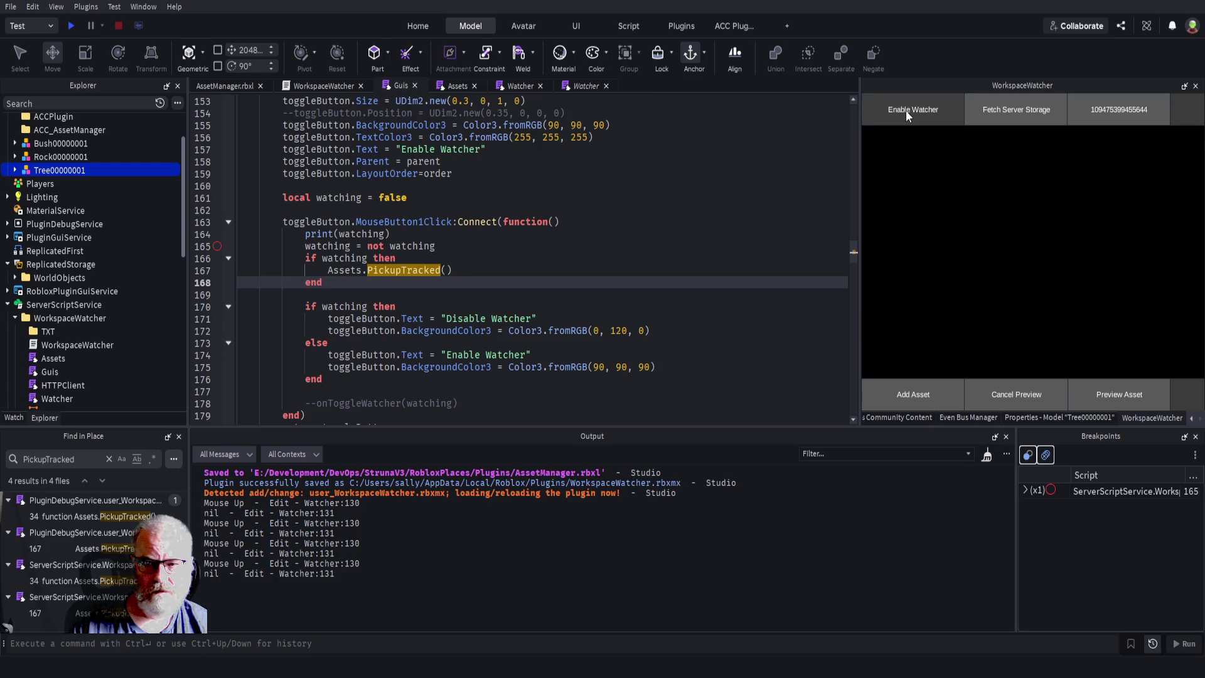
left_click(244, 91)
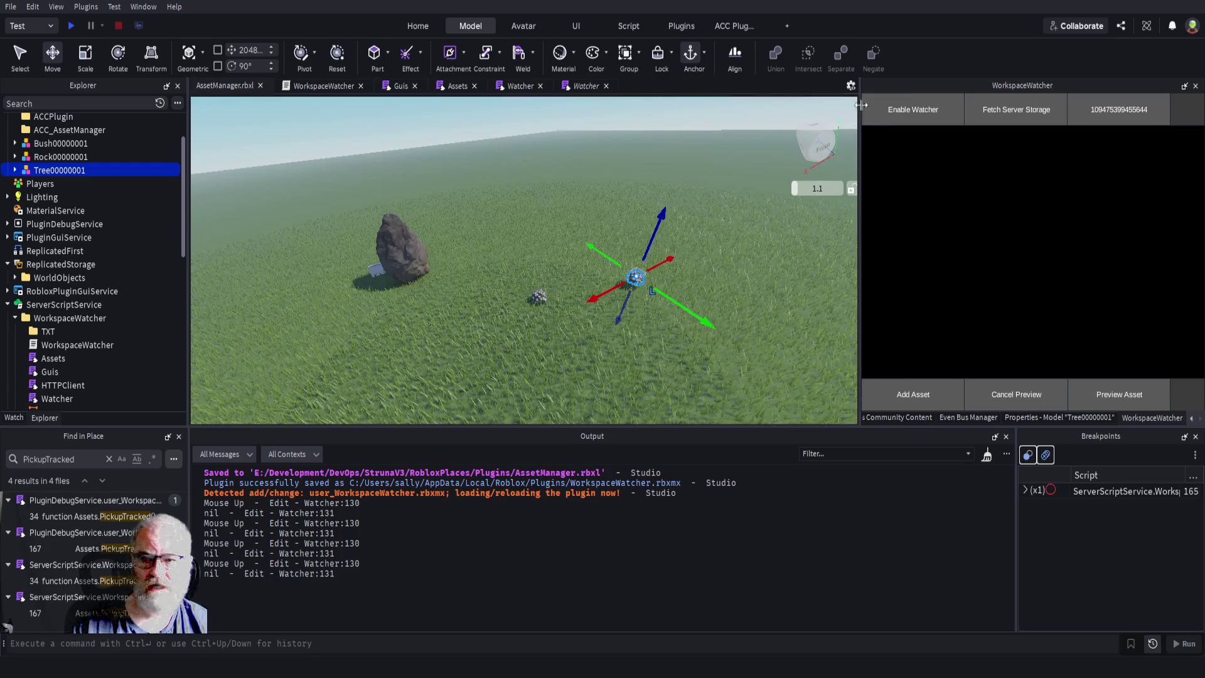
left_click(718, 371)
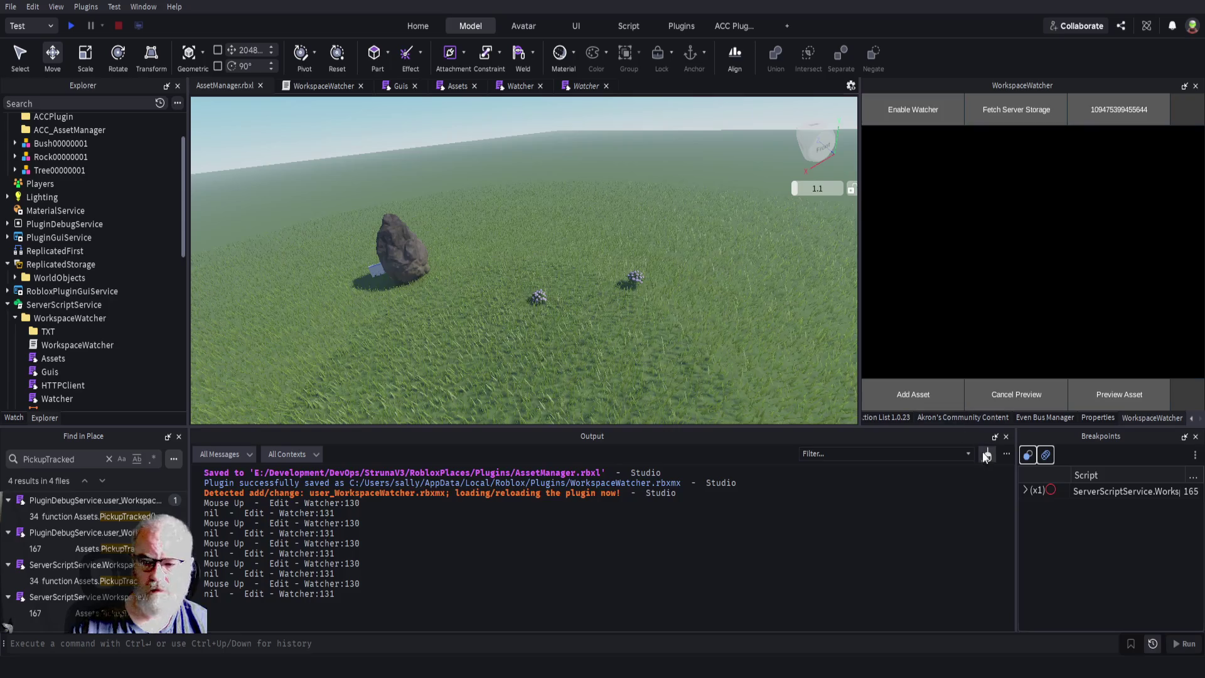
left_click(914, 113)
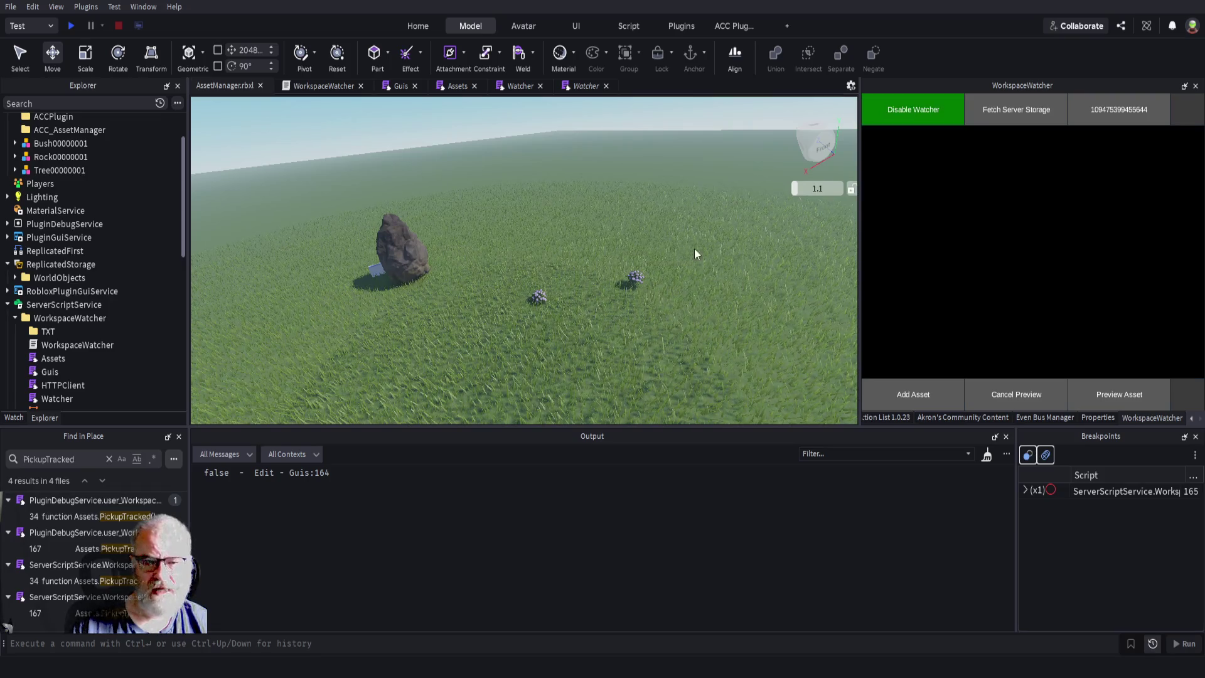
- Select the tree, check the Watcher line 131 log, and move the tree about 60 studs along X
left_click(634, 281)
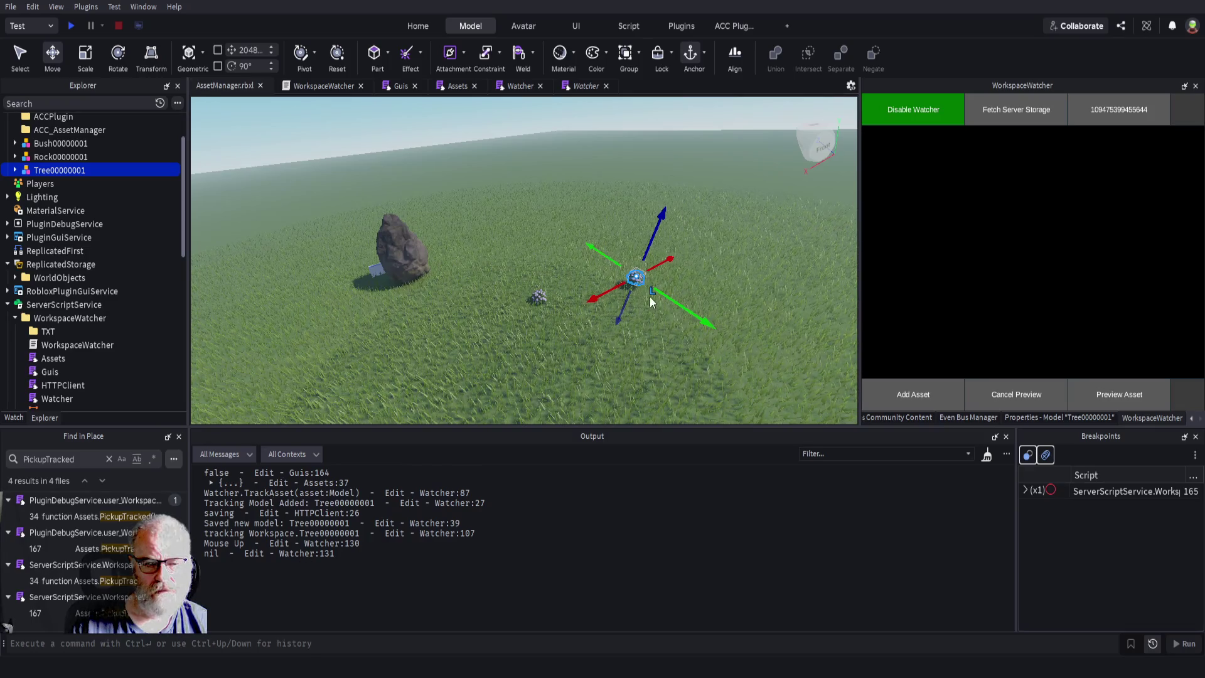
left_click(319, 553)
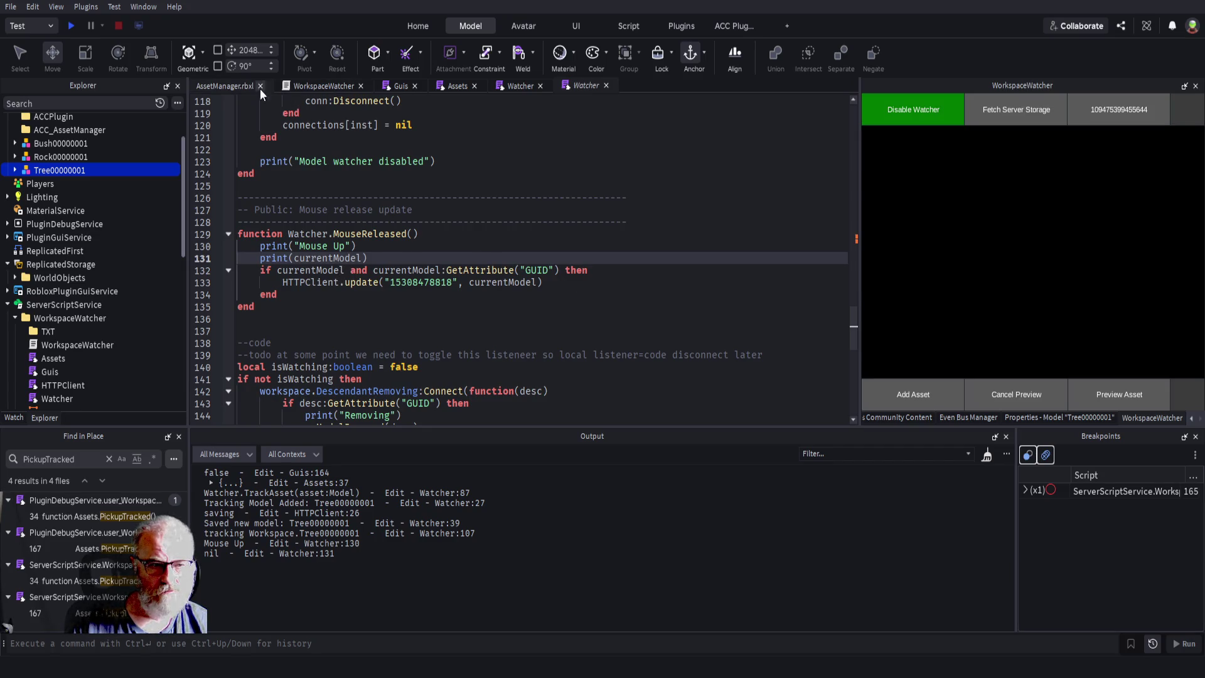
left_click(232, 83)
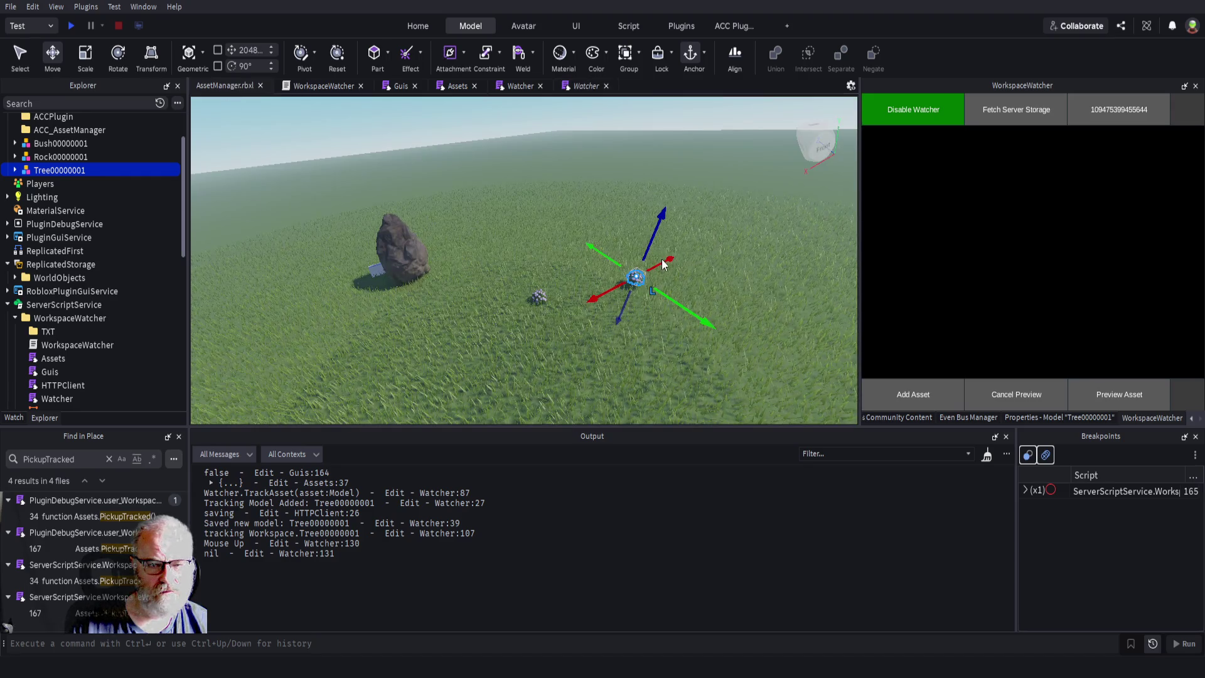
left_click_drag(663, 265, 726, 245)
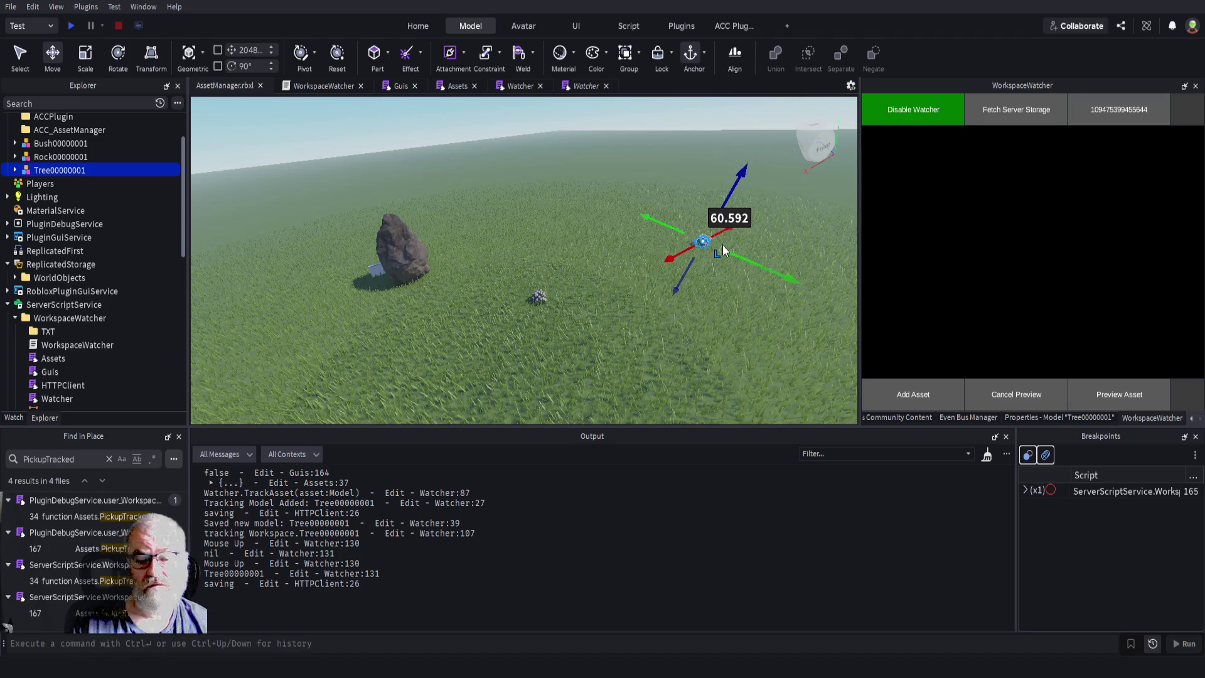
- Move the bush toward the rock and shift the rock to a new position
left_click(541, 298)
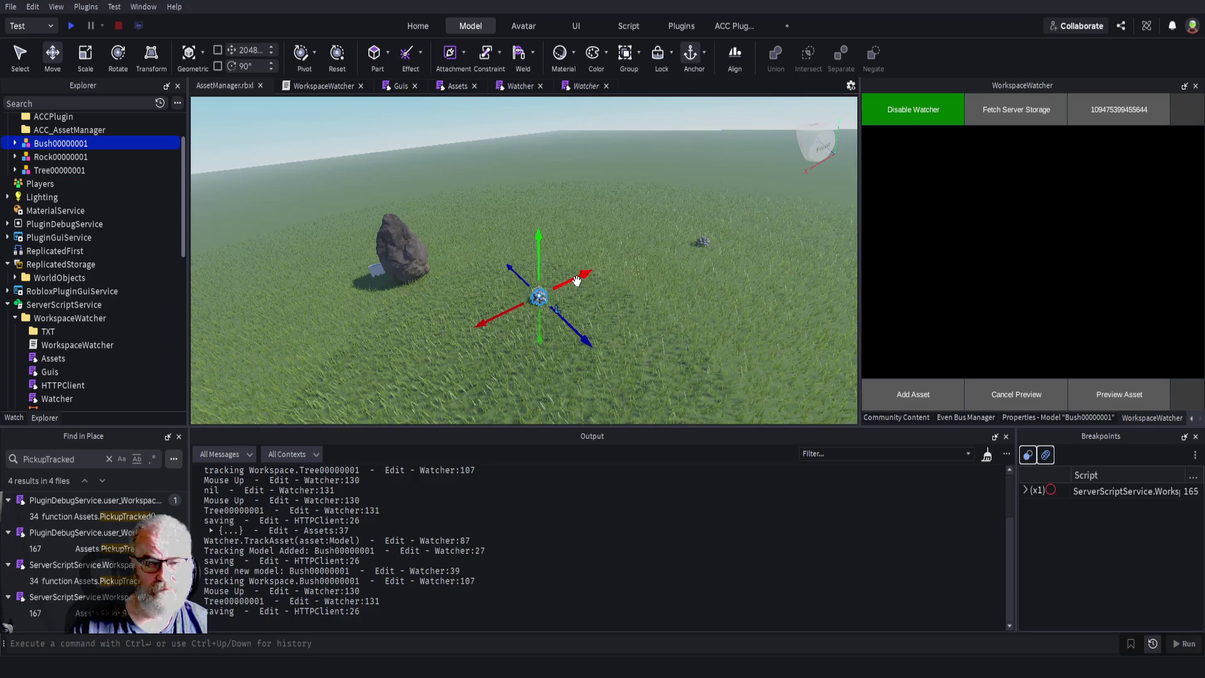
mouse_move(577, 280)
left_mouse_down()
mouse_move(567, 307)
mouse_move(538, 267)
left_mouse_up()
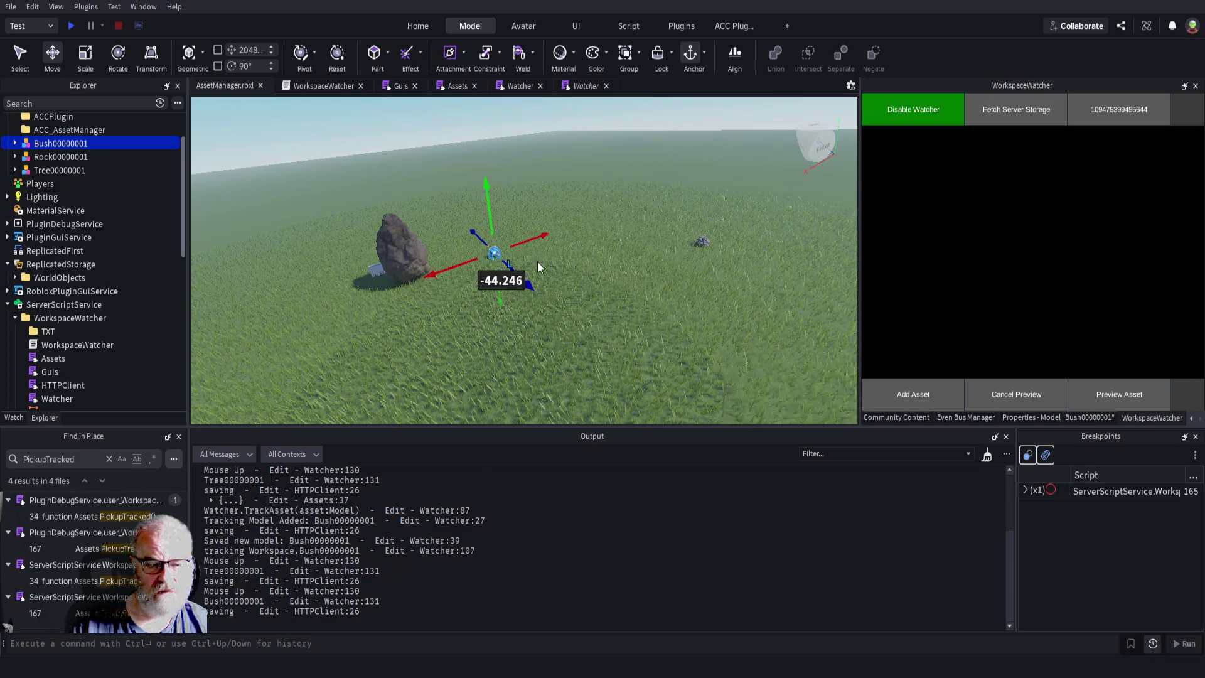
left_click(407, 251)
mouse_move(455, 238)
left_mouse_down()
mouse_move(531, 213)
mouse_move(502, 240)
mouse_move(487, 227)
left_mouse_up()
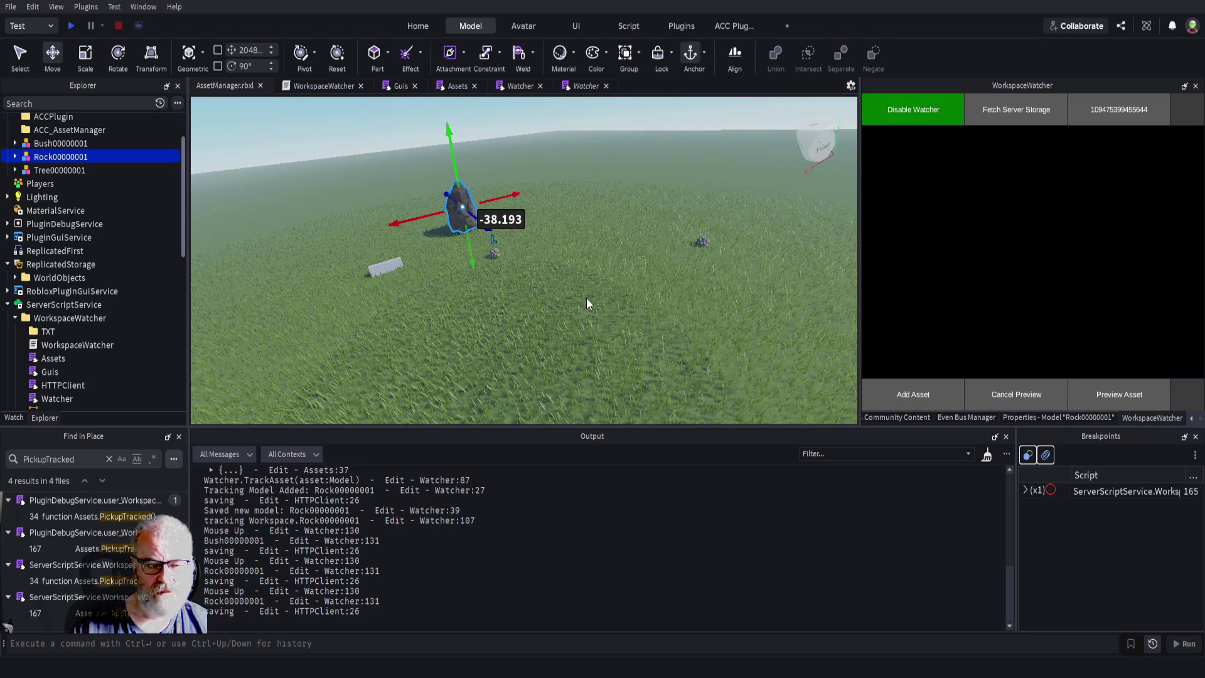
left_click(608, 316)
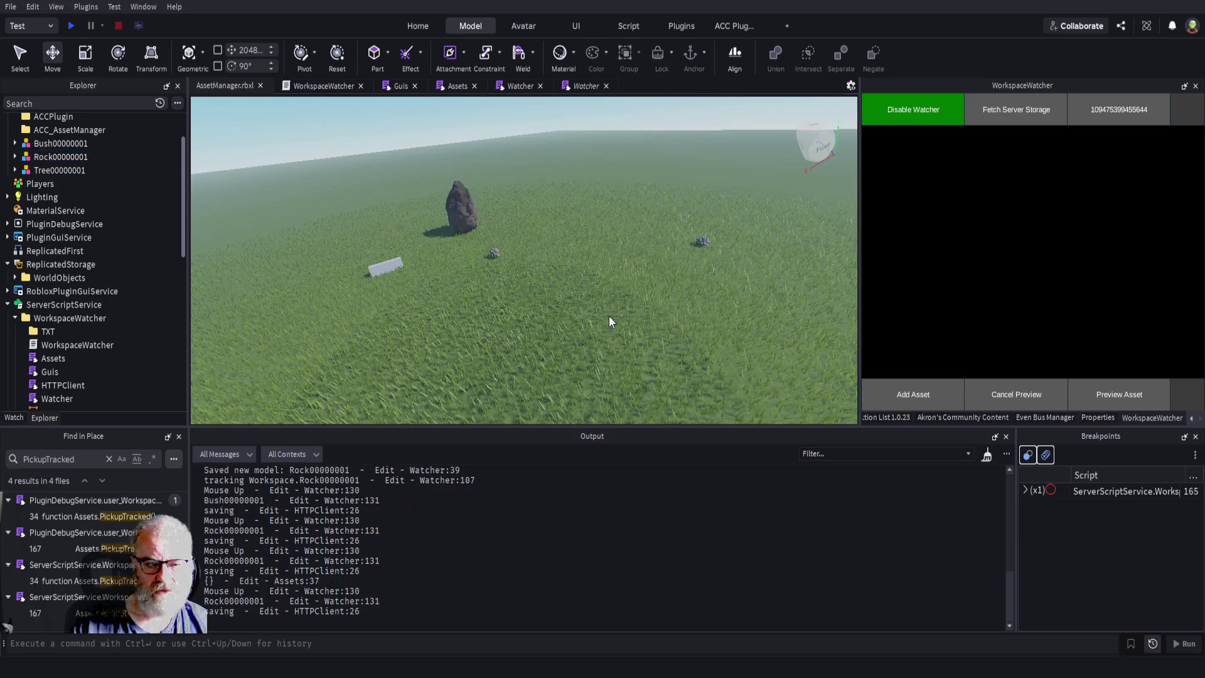
- Clear Output, select the tree, and expand its logged selection table
left_click(987, 454)
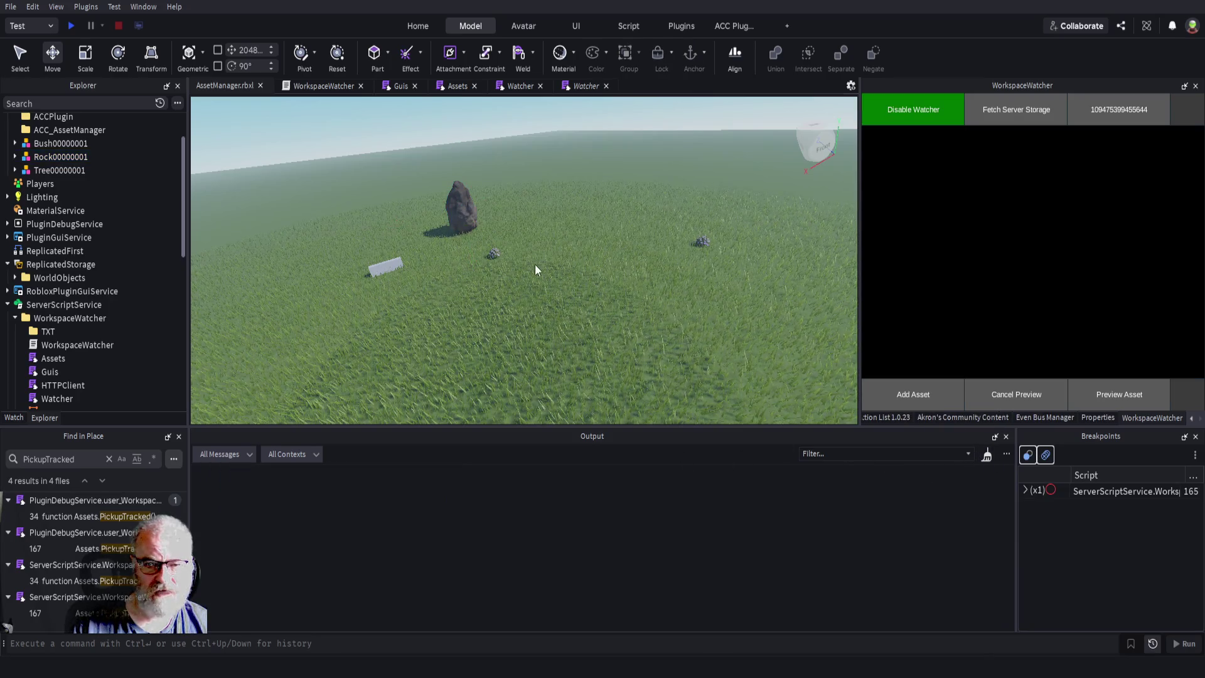
left_click(700, 242)
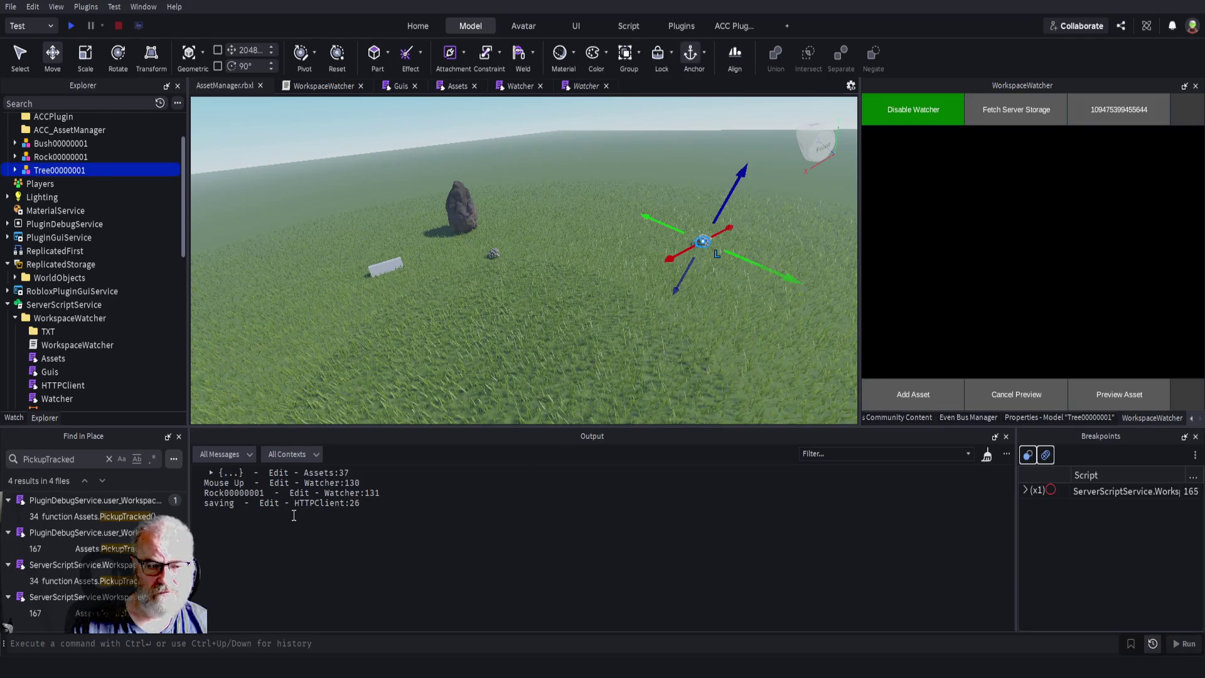
left_click(210, 473)
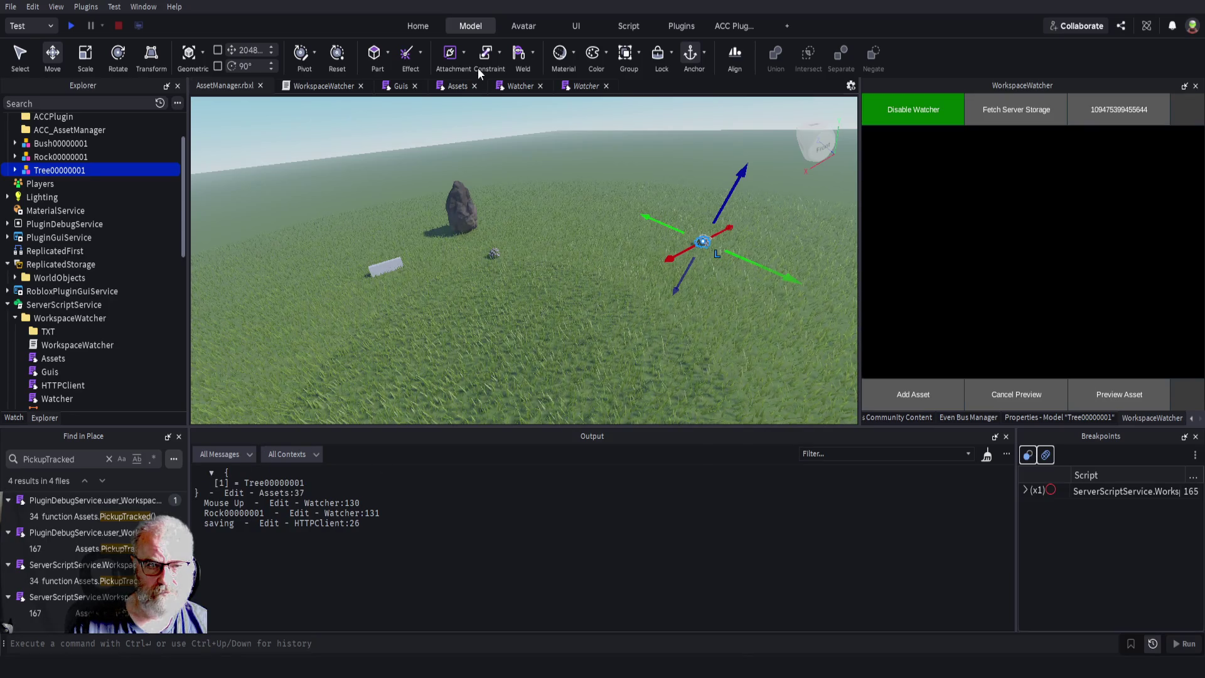
- Close the duplicate Watcher tab and read the selObjects and PickupTracked code in Assets and Guis
left_click(605, 86)
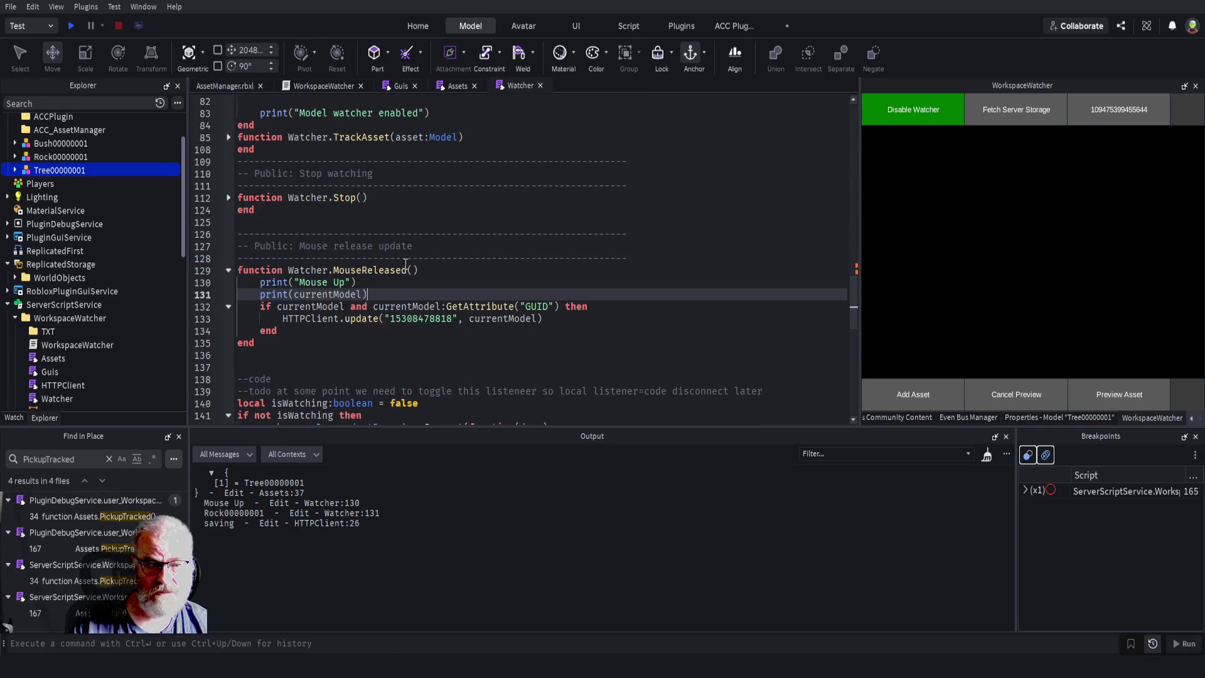
left_click(457, 86)
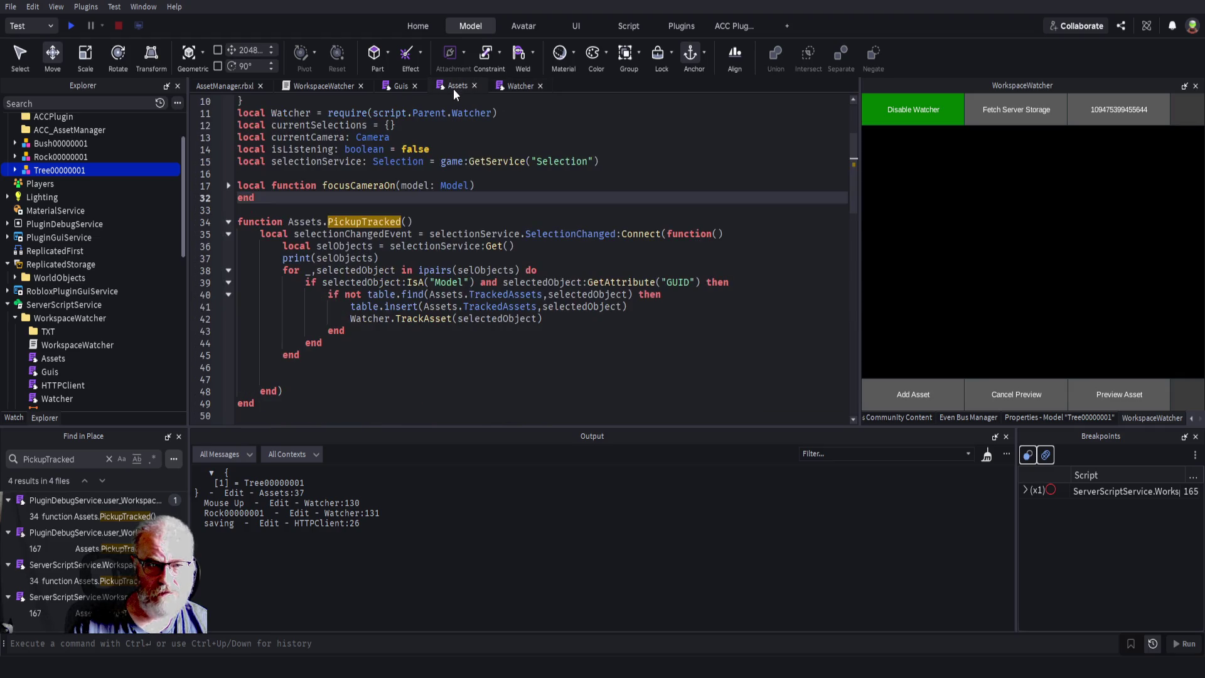
double_click(353, 259)
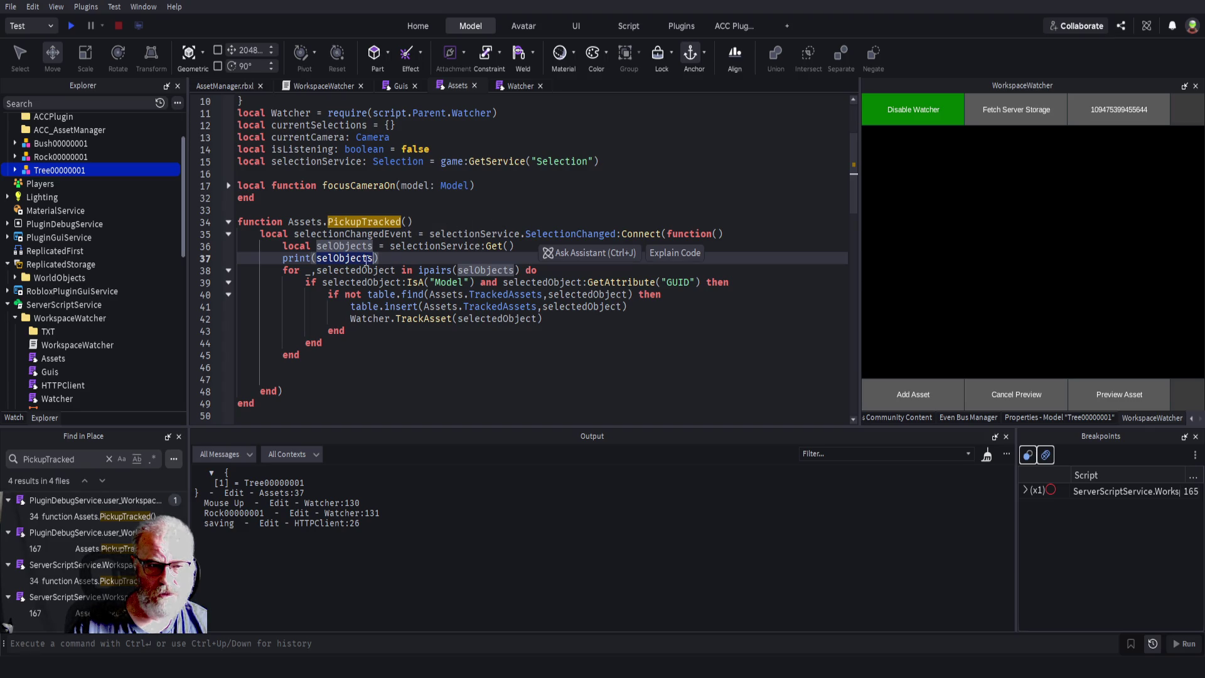
left_click(680, 201)
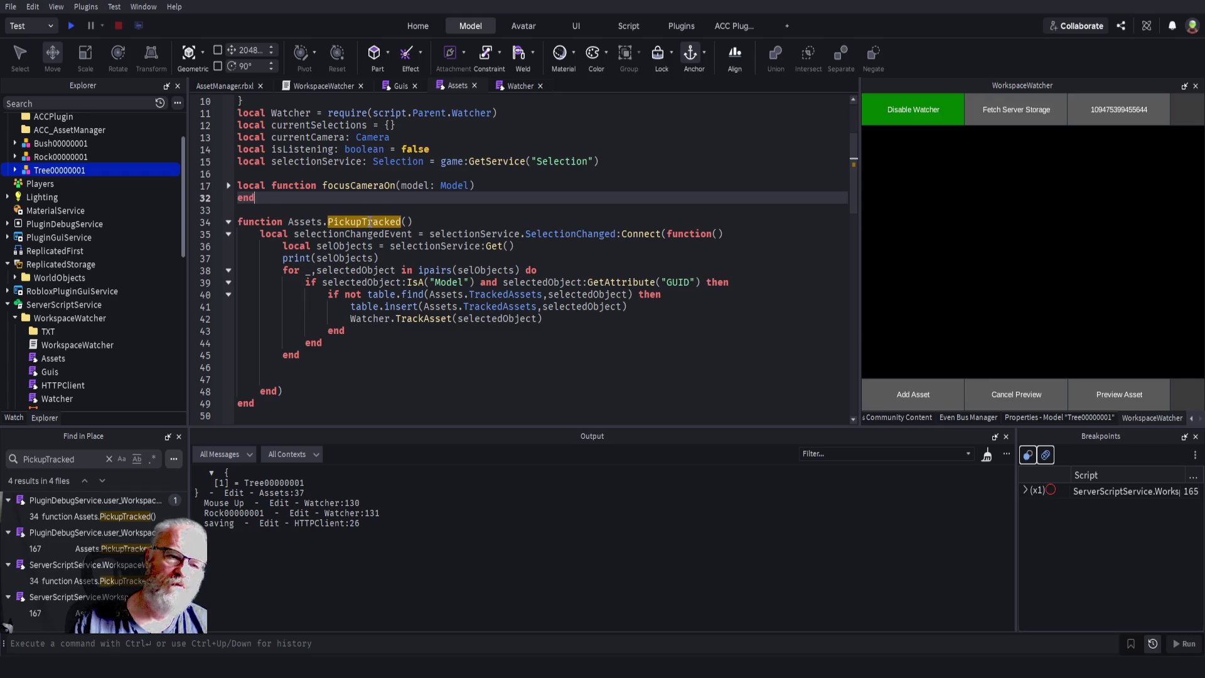
double_click(370, 221)
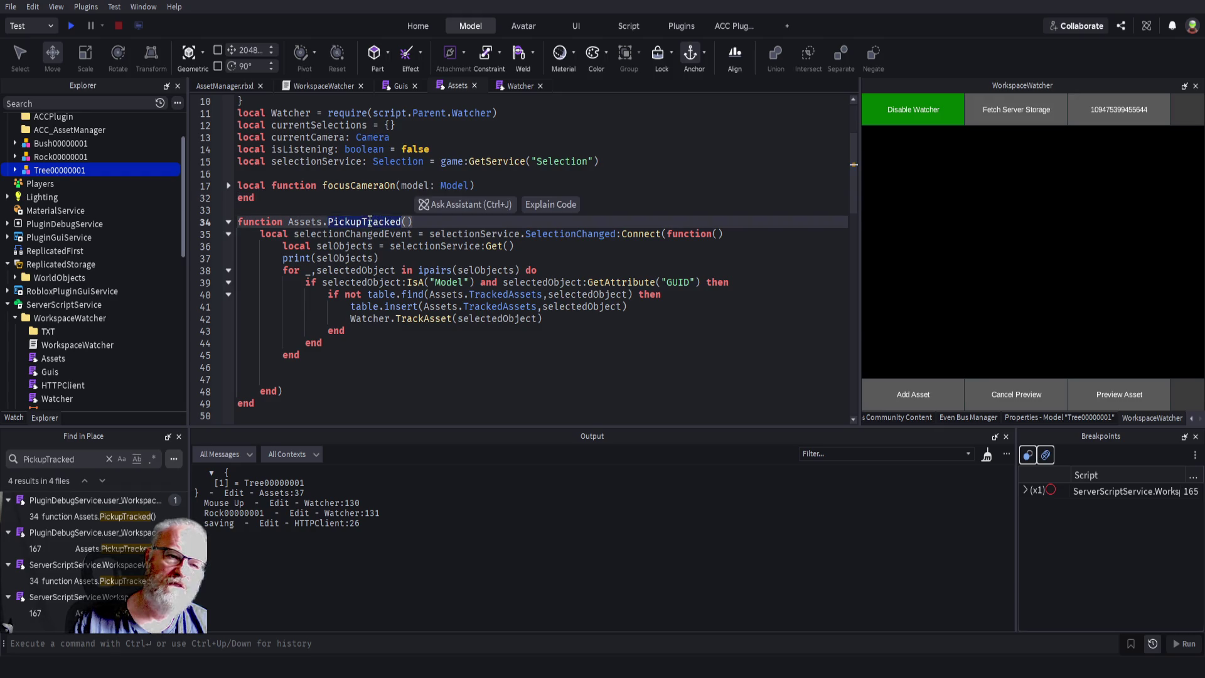
left_click(396, 89)
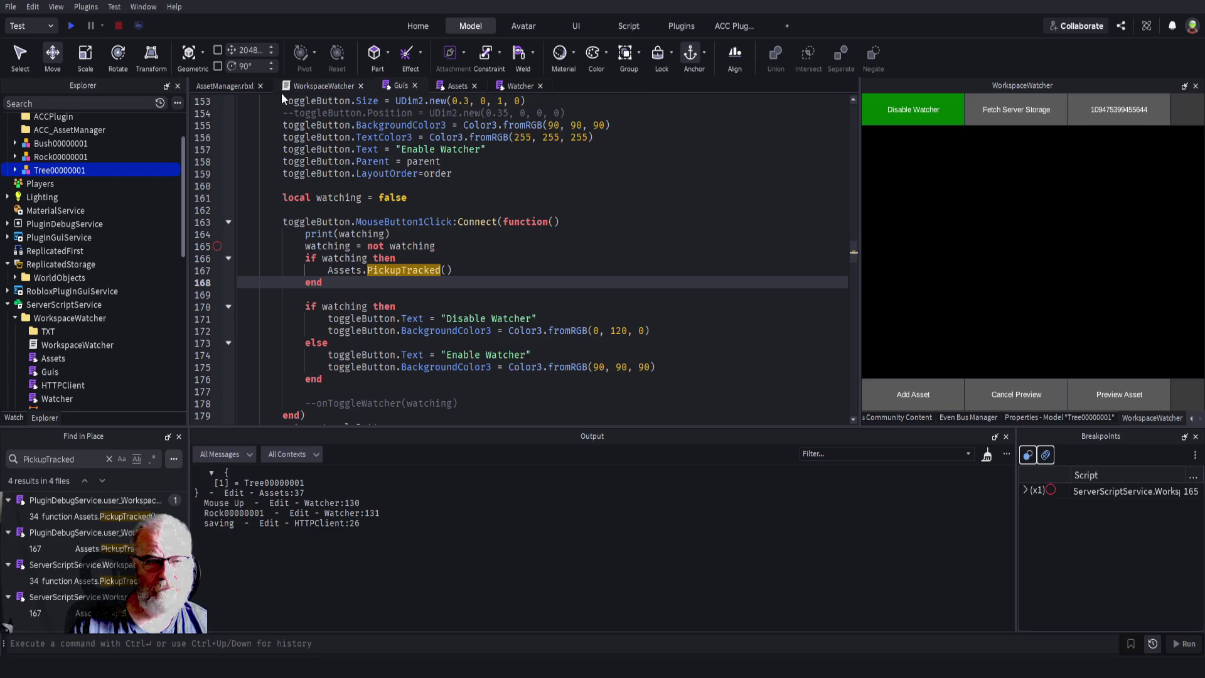
left_click(234, 86)
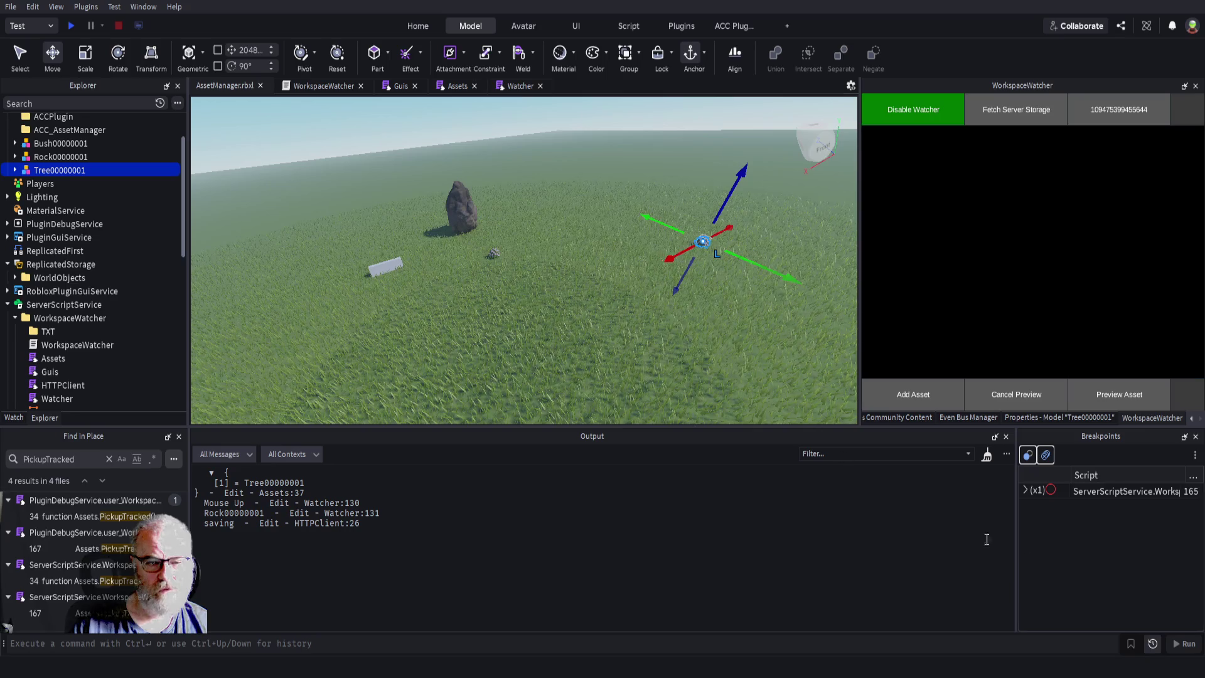
- Clear Output and move the tree and Rock00000001 to new spots on the grass
left_click(987, 456)
left_click_drag(686, 265, 549, 337)
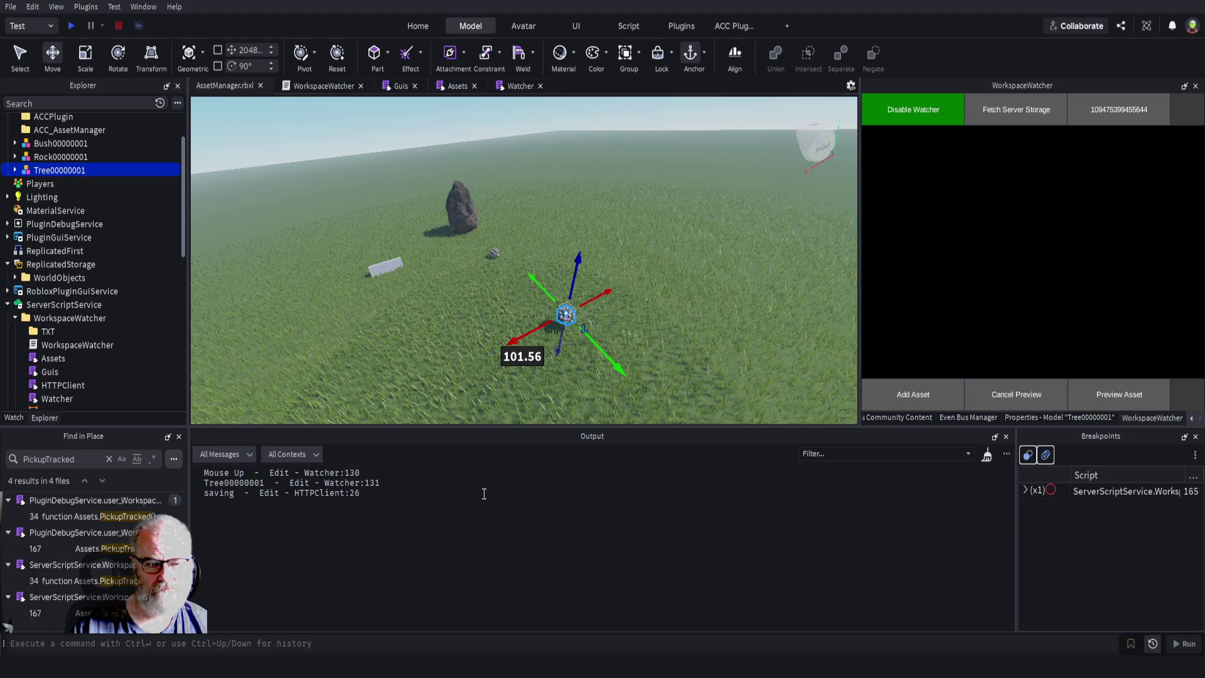
left_click(468, 208)
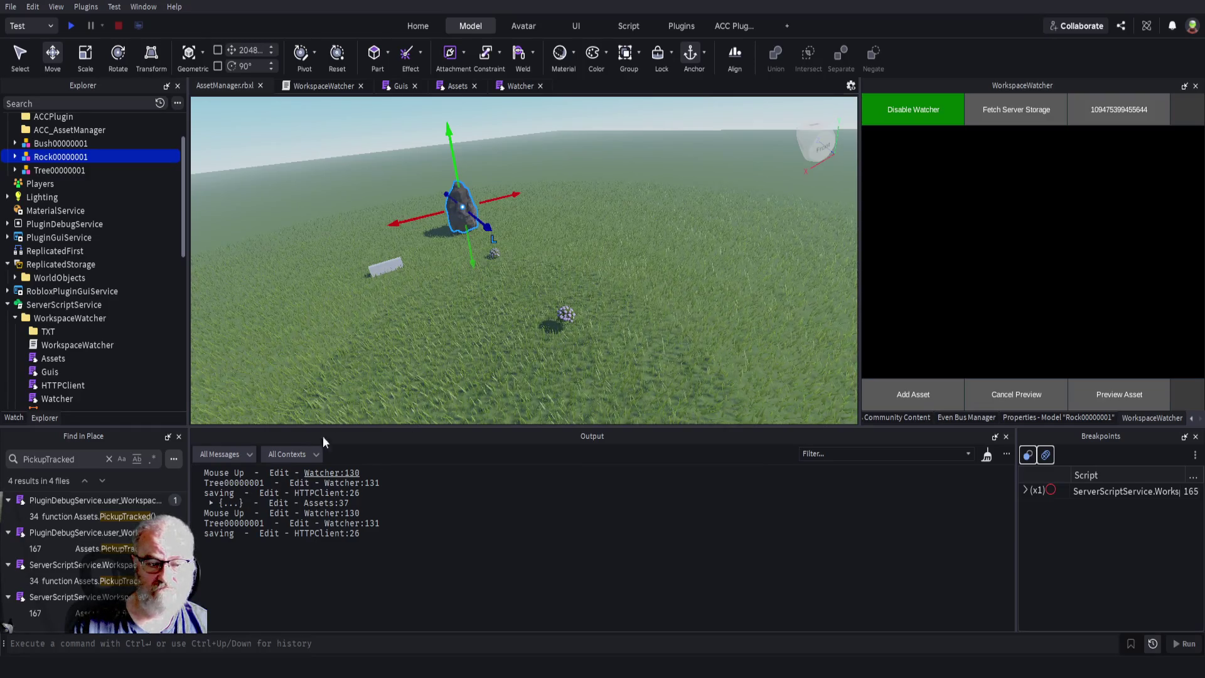
left_click_drag(502, 196, 620, 184)
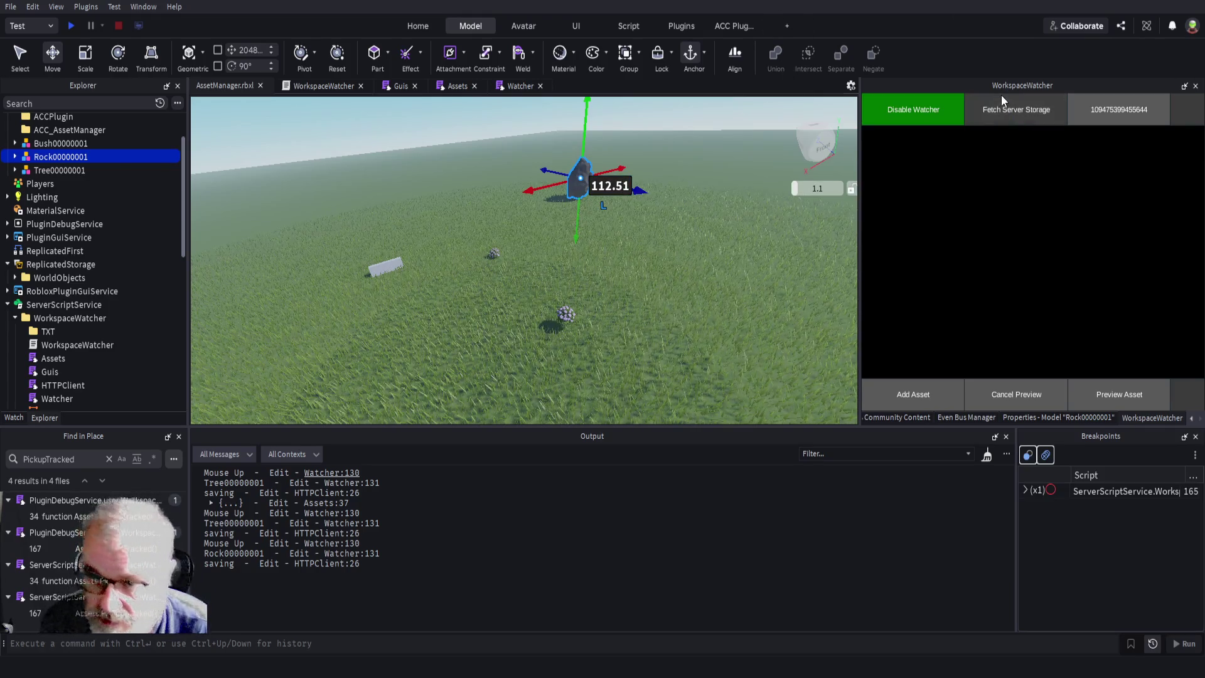
- Open the Watcher script and save the place
left_click(514, 89)
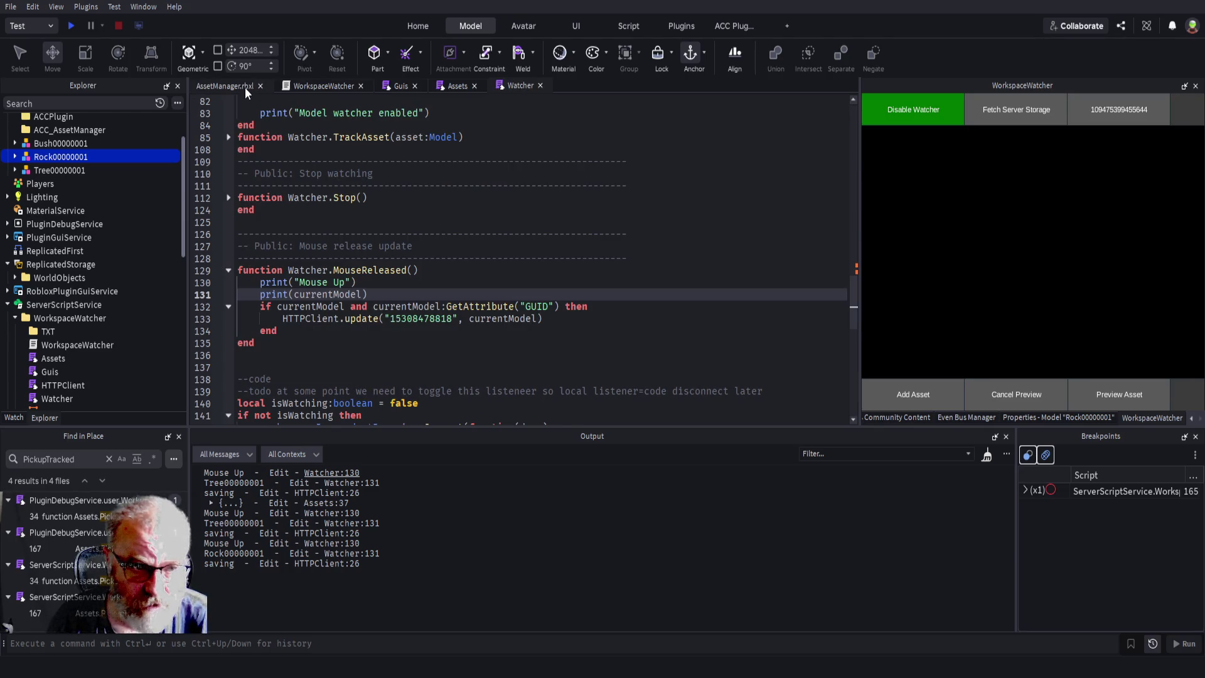
left_click(464, 200)
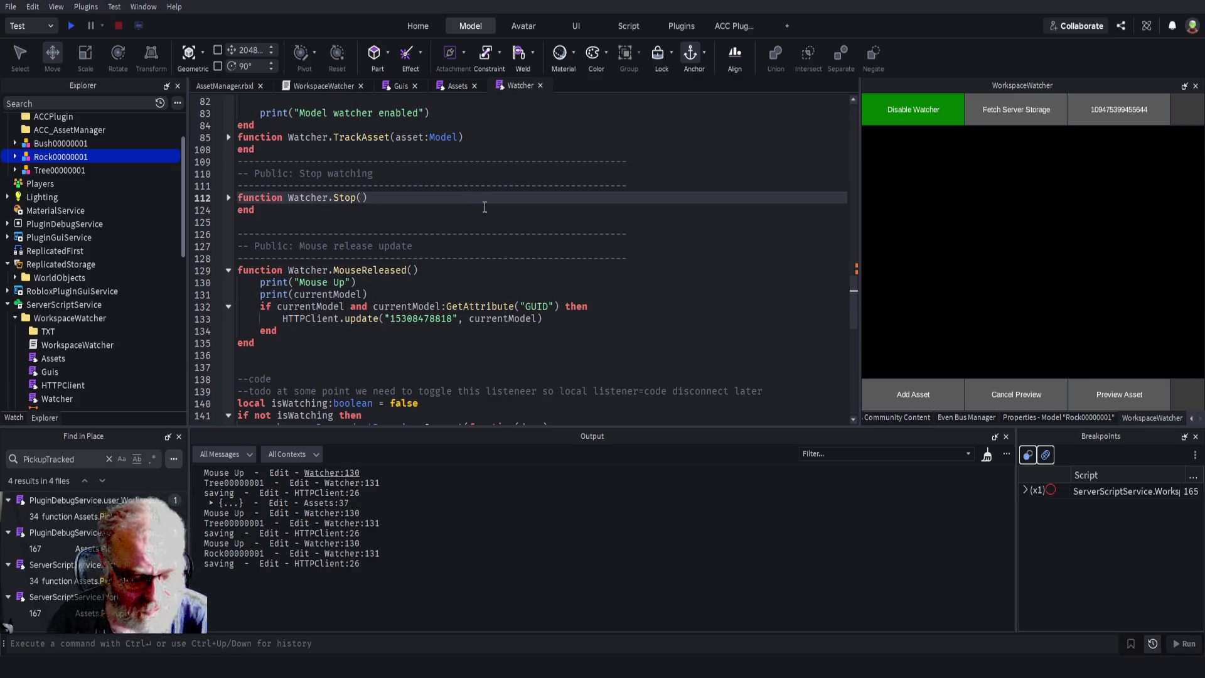
key("ctrl+s")
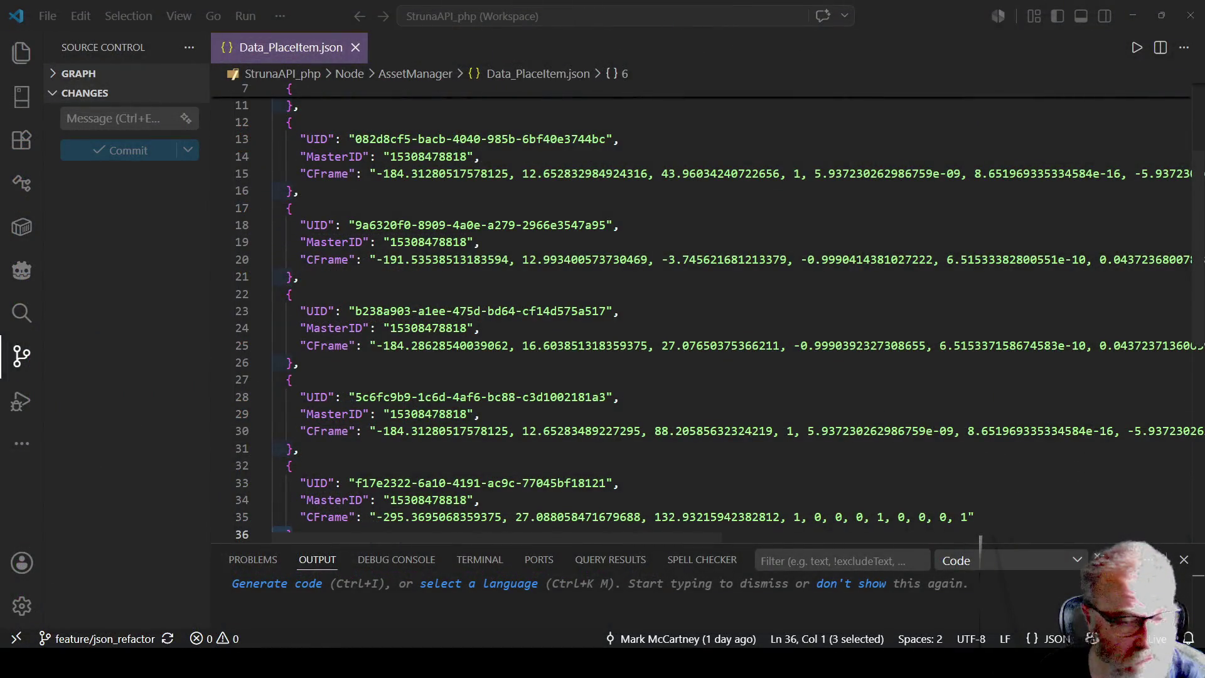
scroll(701, 310, "down", 2)
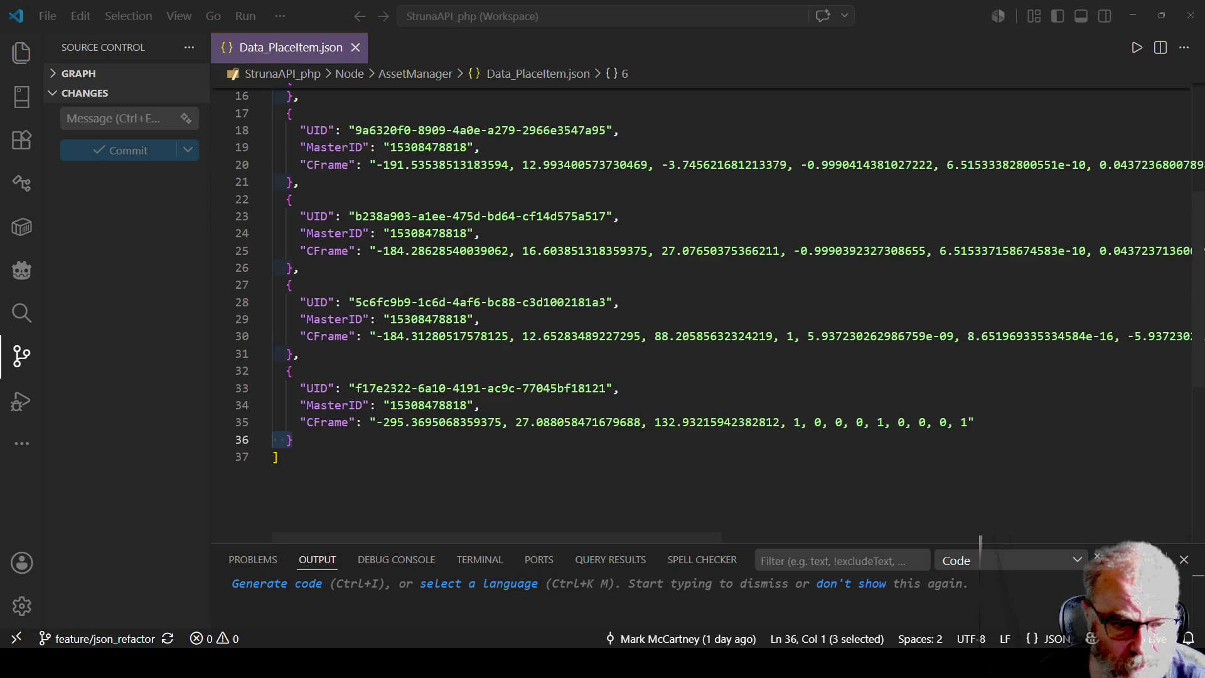
left_click_drag(326, 422, 305, 388)
left_click_drag(327, 336, 304, 302)
mouse_move(327, 250)
left_mouse_down()
mouse_move(304, 215)
mouse_move(383, 147)
mouse_move(350, 130)
left_mouse_up()
scroll(483, 171, "up", 2)
scroll(482, 171, "up", 2)
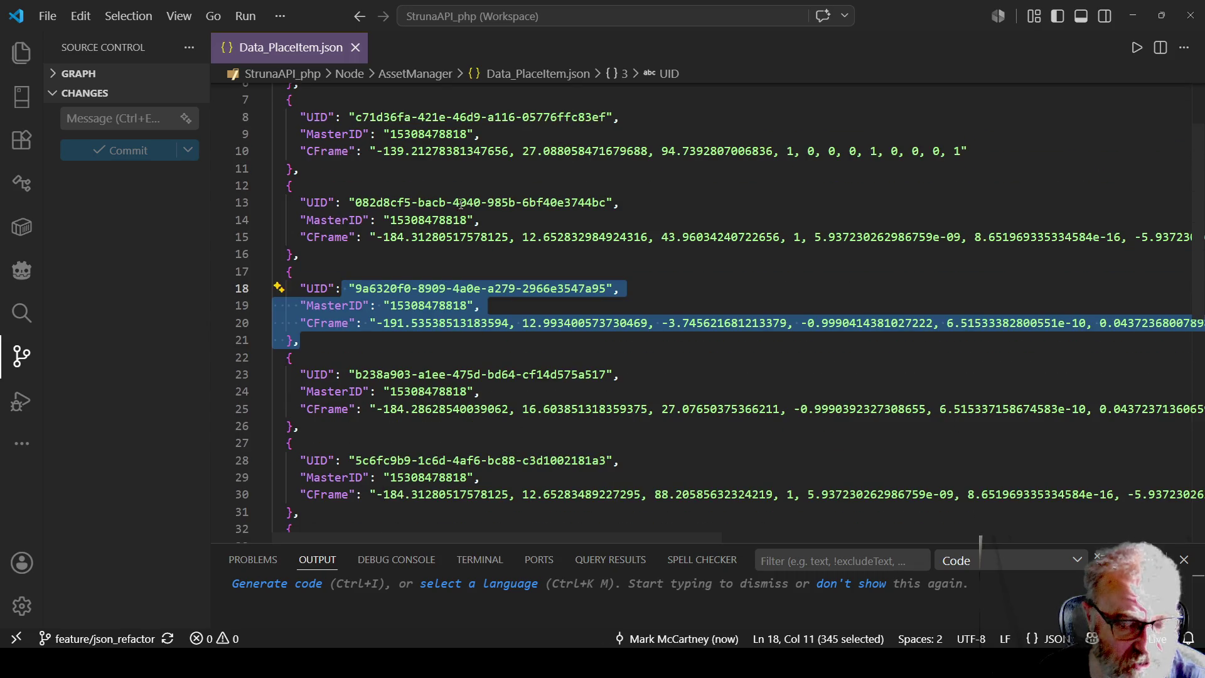
scroll(536, 261, "up", 2)
scroll(462, 290, "down", 5)
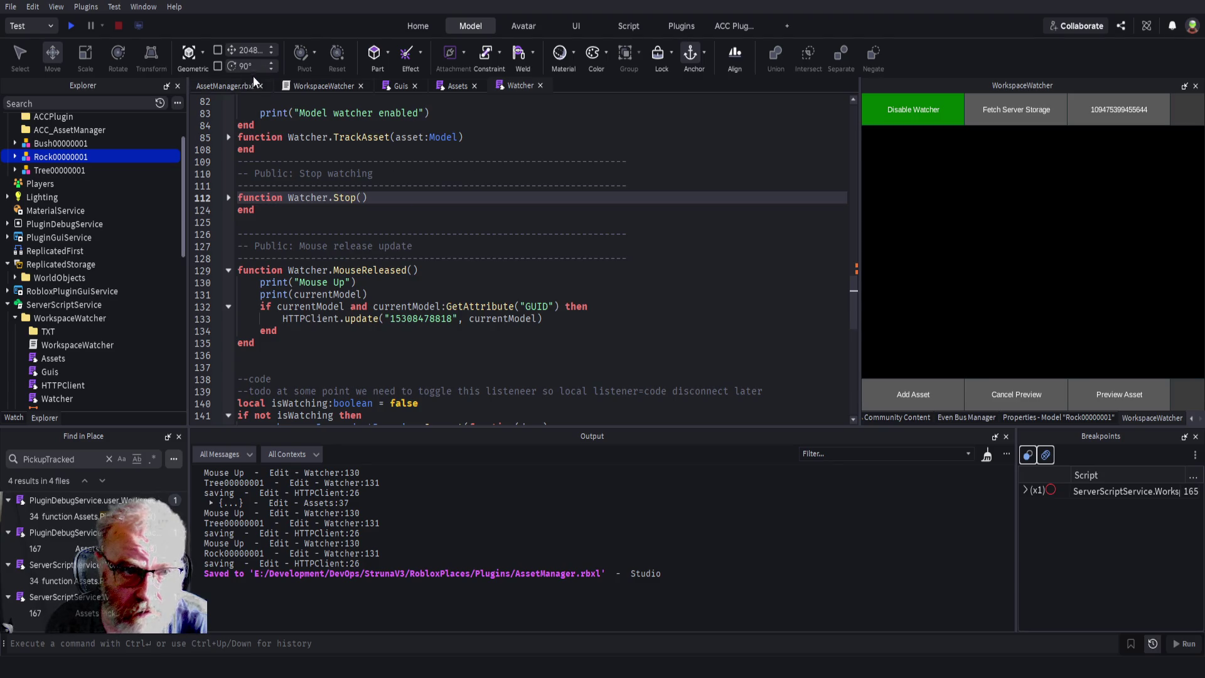
- Back in AssetManager.rbxl, select ServerStorage's Rock2 asset and preview it
left_click(221, 85)
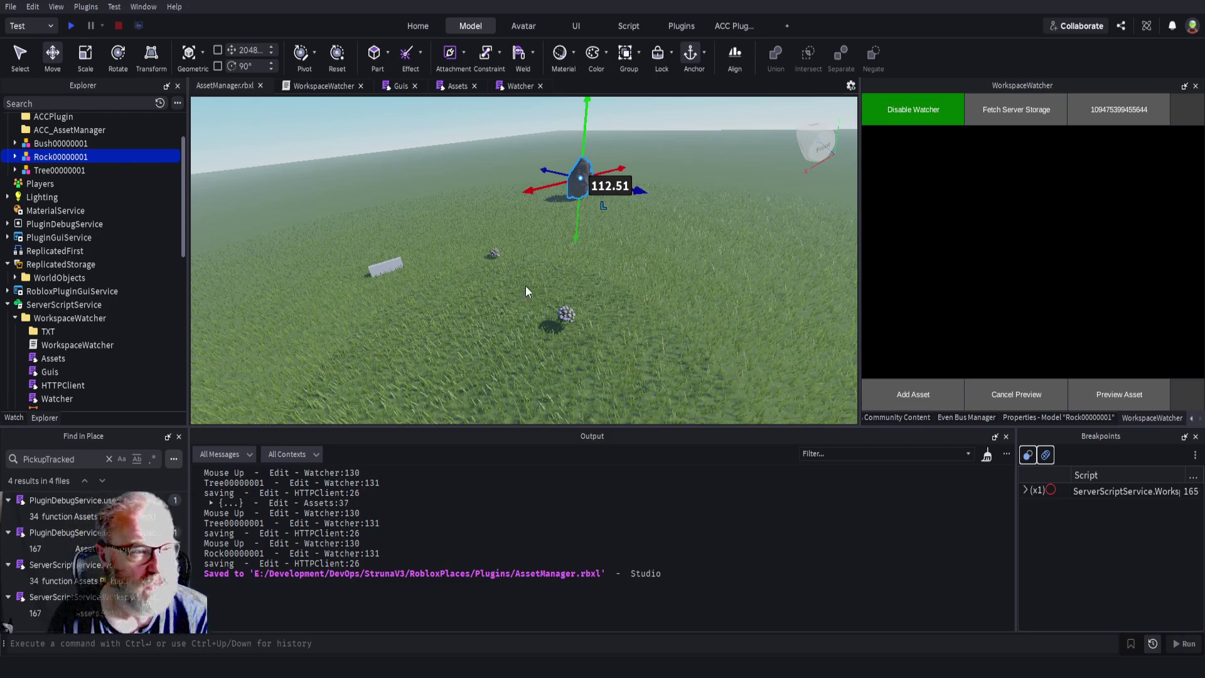
scroll(116, 305, "down", 3)
scroll(117, 305, "down", 2)
left_click(78, 333)
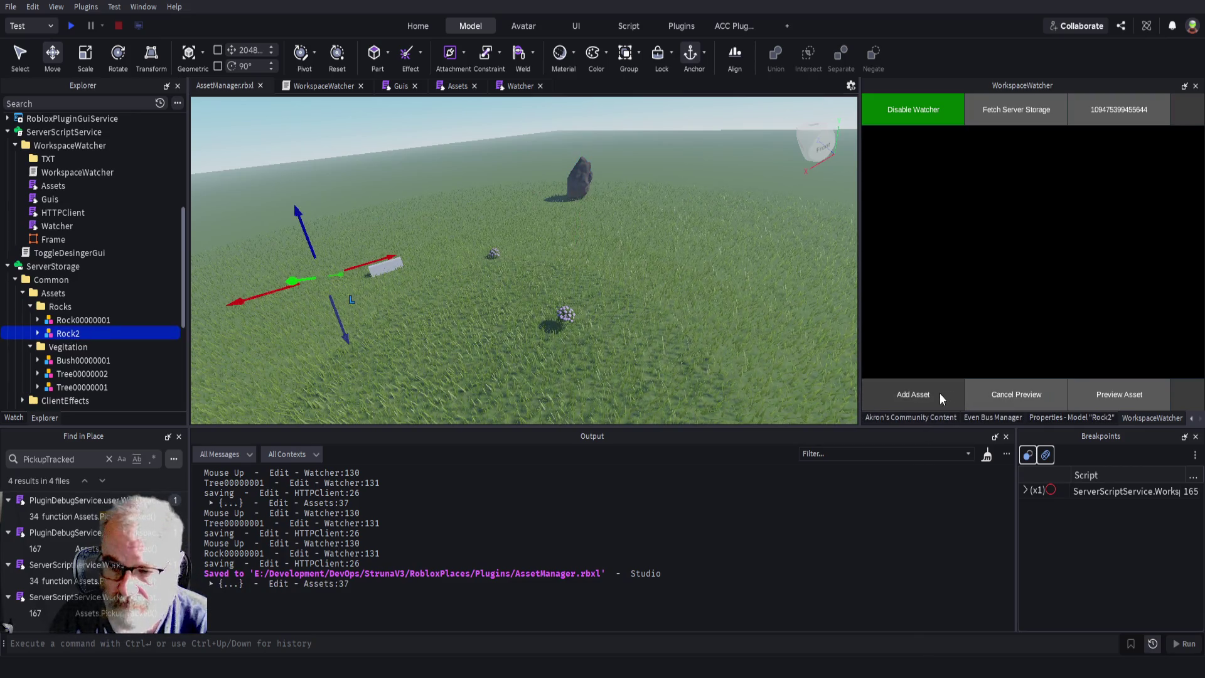
left_click(1125, 395)
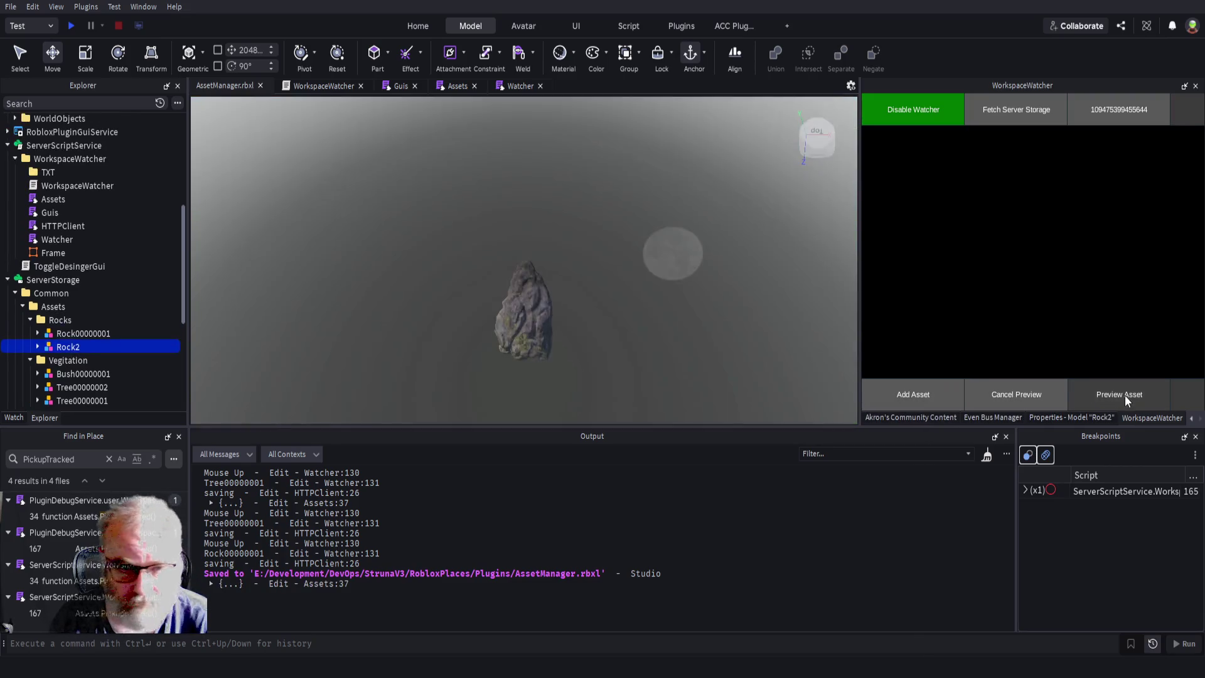
- Cancel the Rock2 preview, preview it once more, then cancel again to restore the terrain
left_click(1035, 403)
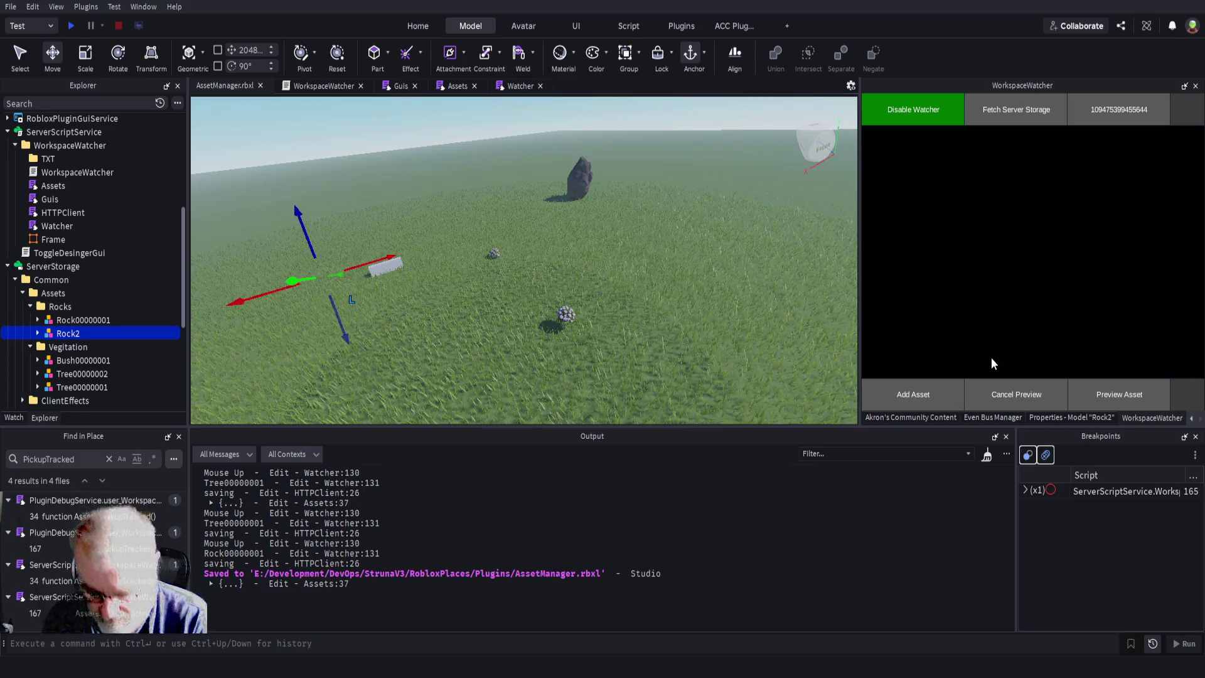
left_click(1094, 393)
left_click(1032, 398)
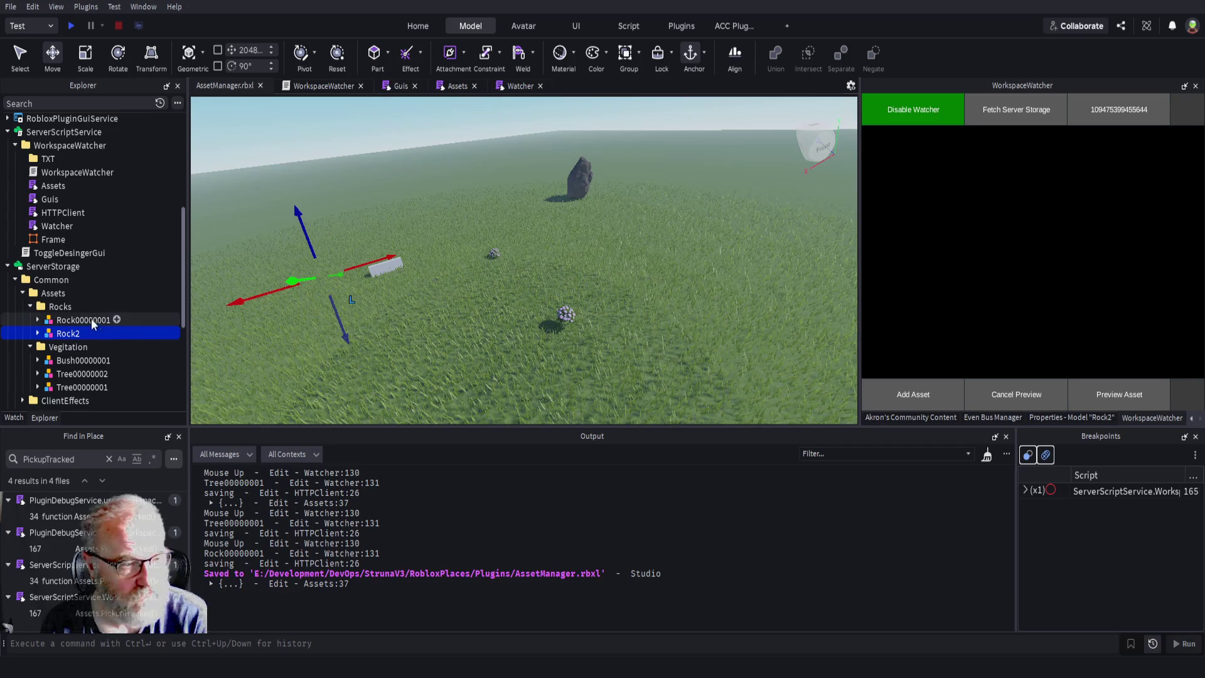